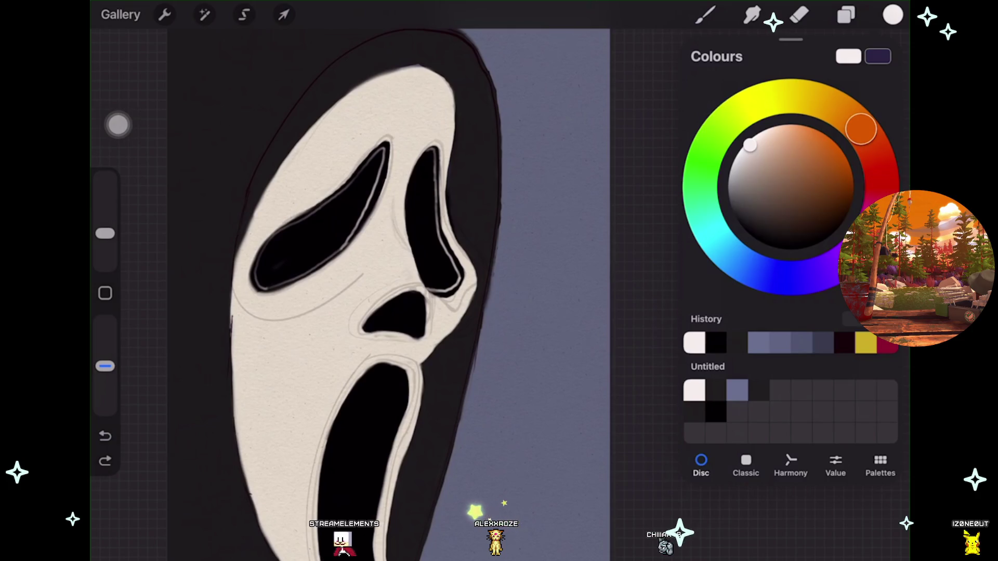
Step: Check the contents of Layer 18 and Layer 12 by toggling their visibility off and on
{"action": "left_click", "coordinate": [846, 15]}
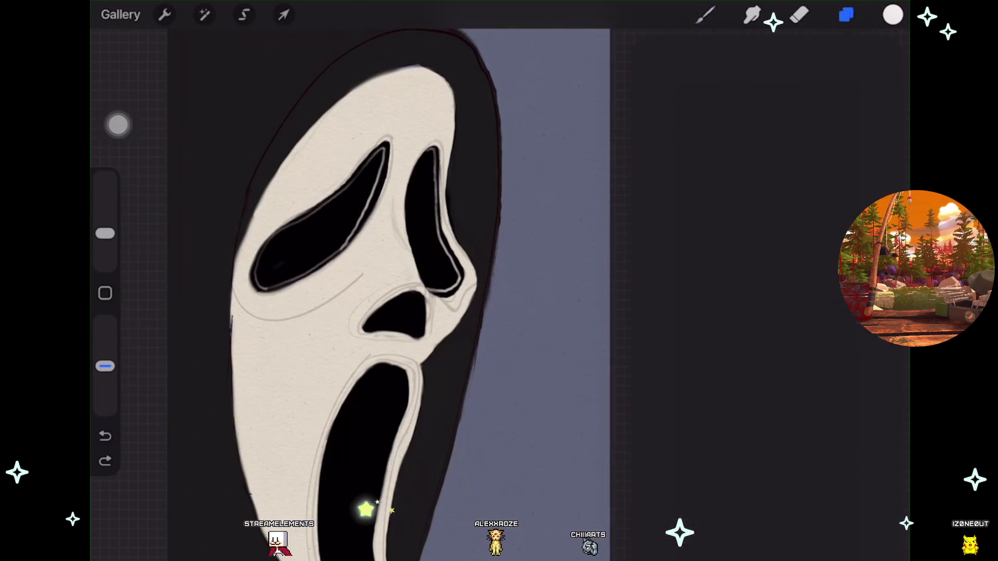
{"action": "left_click", "coordinate": [877, 337]}
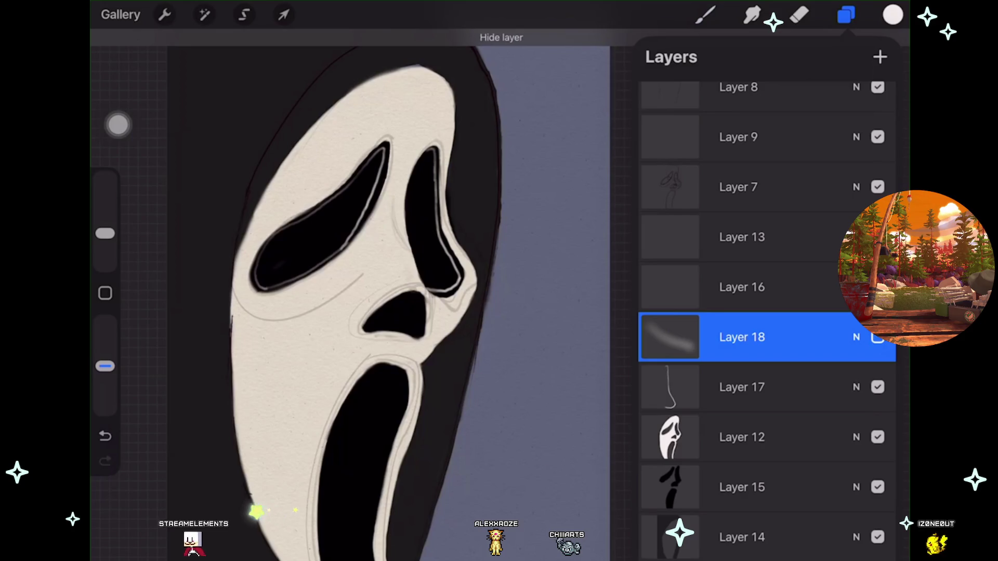
{"action": "left_click", "coordinate": [877, 337]}
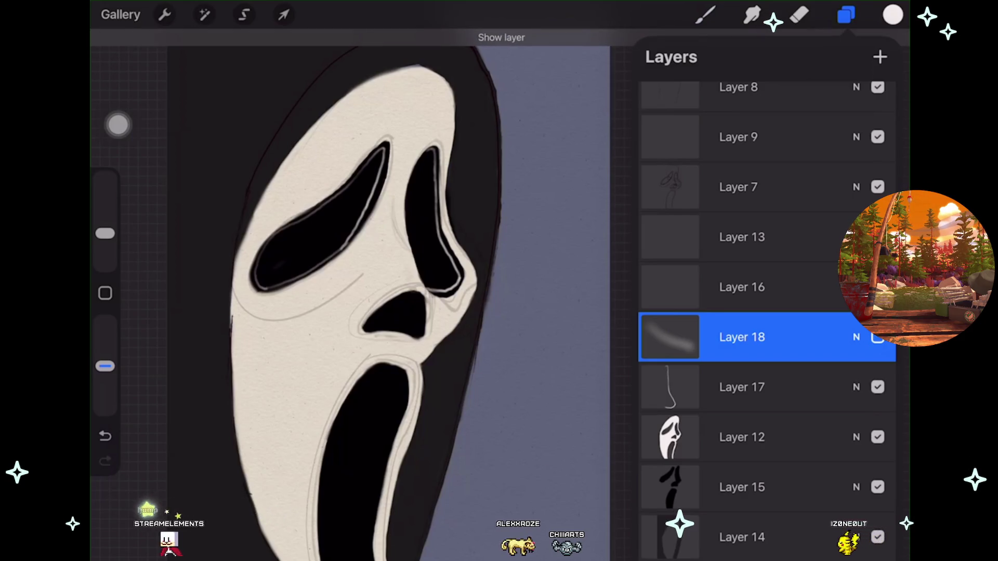
{"action": "left_click", "coordinate": [877, 437]}
{"action": "left_click", "coordinate": [877, 437]}
Step: Select Layer 12 and add the empty Layer 19 above it
{"action": "left_click", "coordinate": [742, 437]}
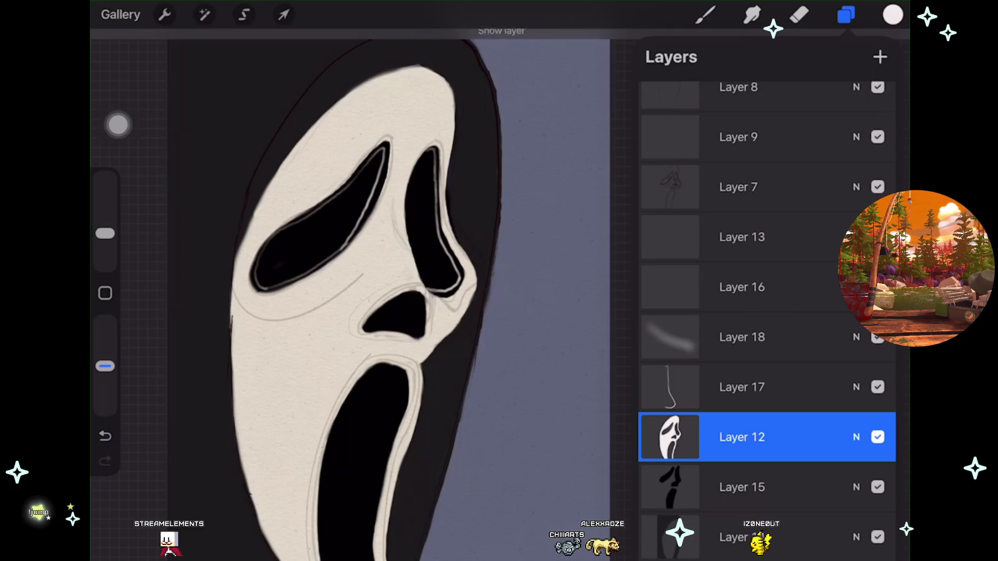
{"action": "left_click", "coordinate": [705, 15]}
{"action": "left_click", "coordinate": [845, 14]}
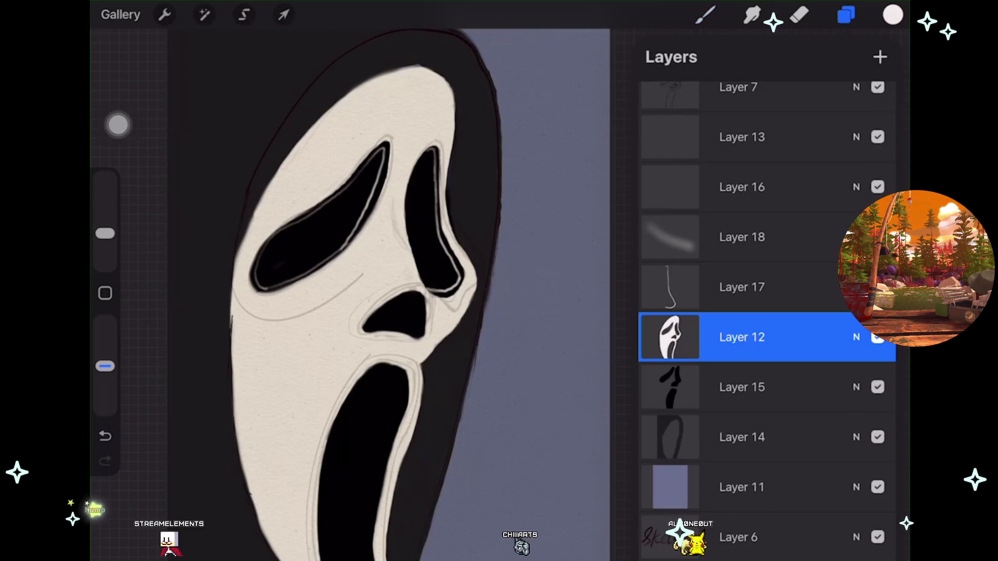
{"action": "left_click", "coordinate": [880, 57]}
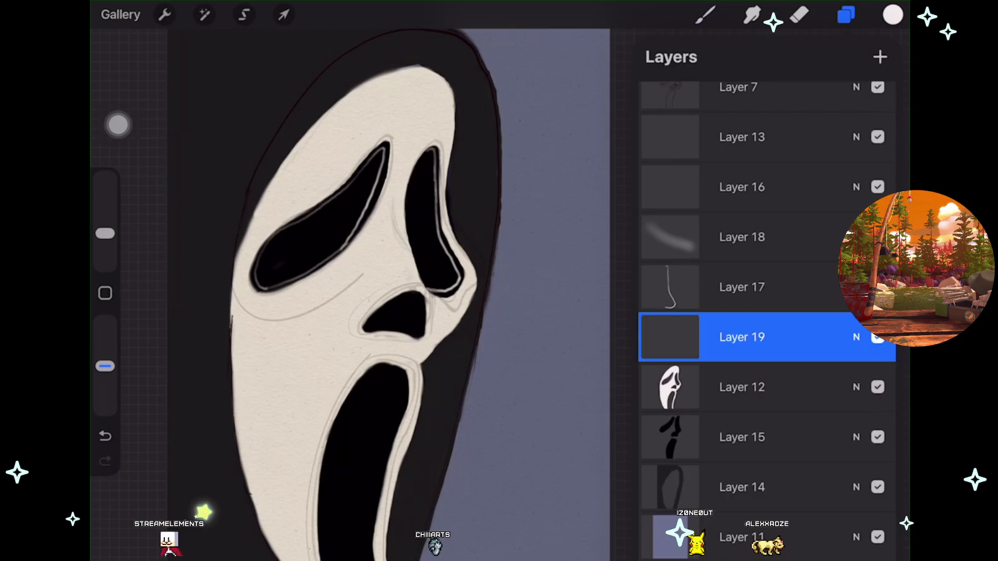
{"action": "left_click", "coordinate": [705, 15]}
{"action": "scroll", "coordinate": [364, 291], "scroll_direction": "up", "scroll_amount": 2}
Step: Draw a stroke along the mask edge right of the nose toward the mouth, and turn it into a QuickShape arc
{"action": "scroll", "coordinate": [436, 364], "scroll_direction": "up", "scroll_amount": 1}
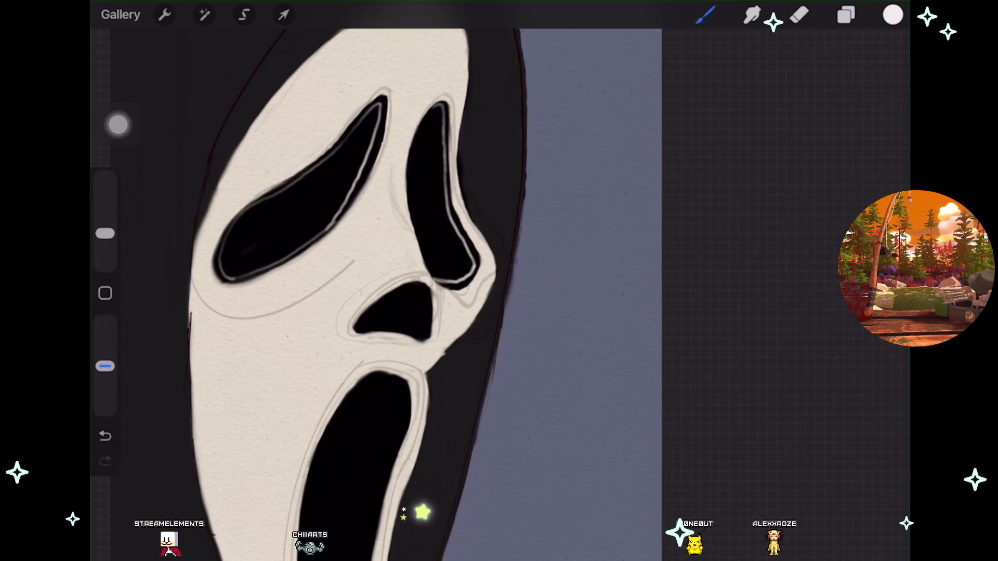
{"action": "left_click_drag", "start_coordinate": [491, 278], "coordinate": [442, 353]}
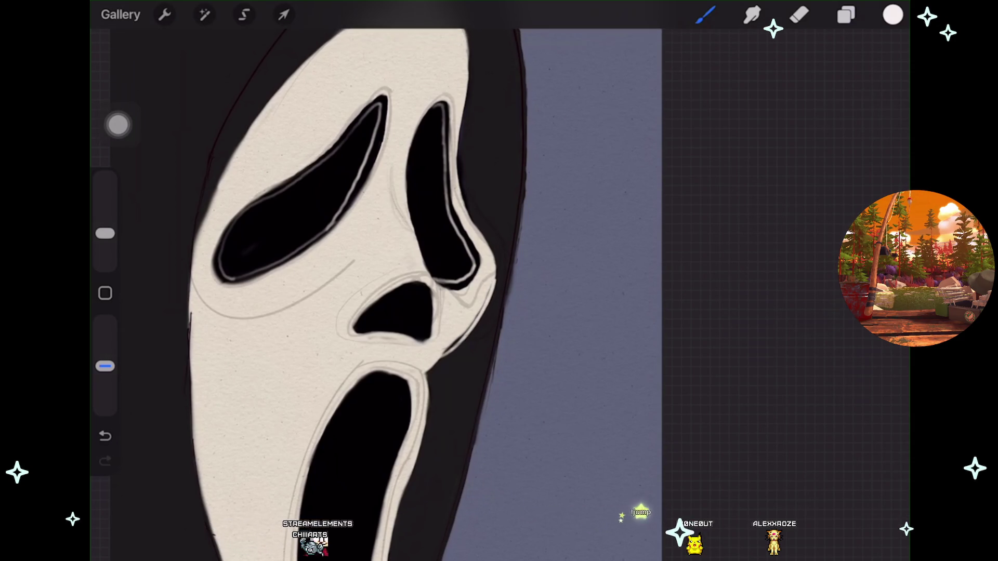
{"action": "left_click", "coordinate": [498, 40]}
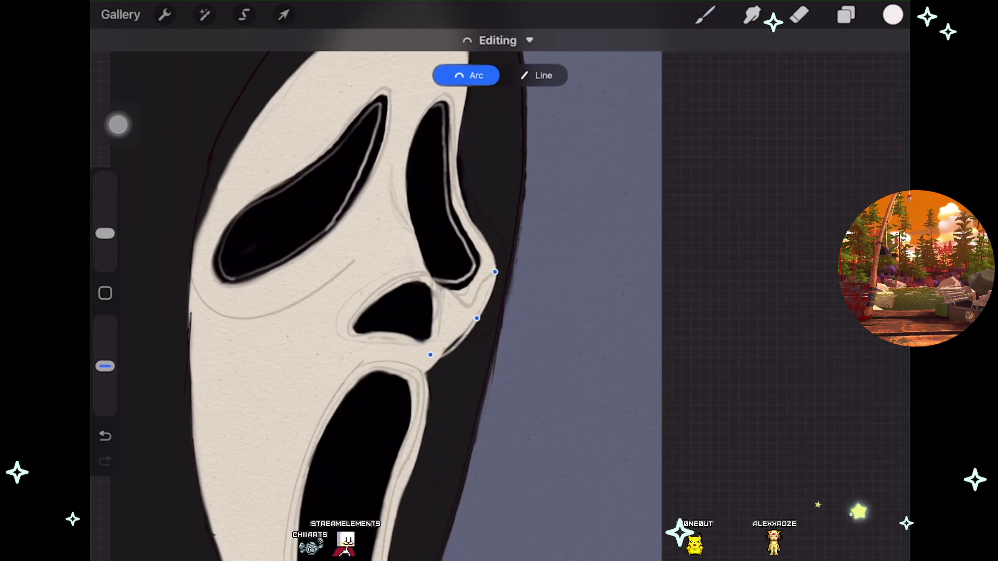
{"action": "left_click", "coordinate": [706, 14]}
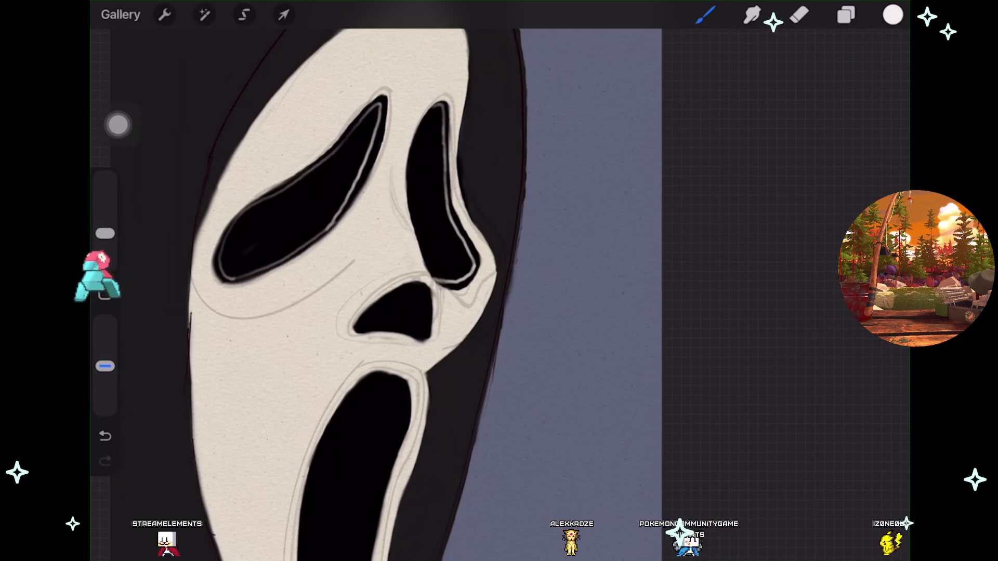
{"action": "scroll", "coordinate": [395, 280], "scroll_direction": "left", "scroll_amount": 2}
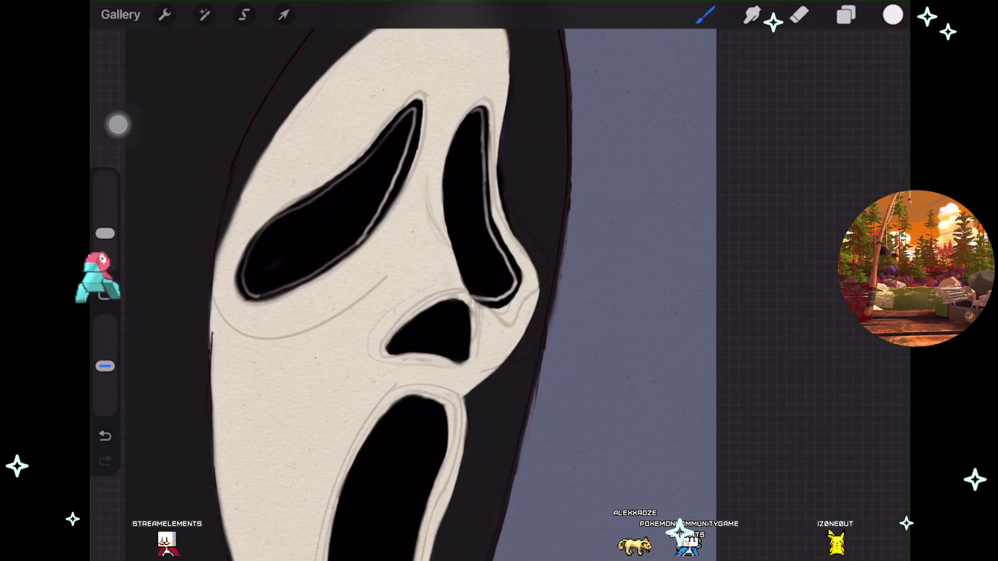
Step: Check Layer 19, then undo the stray stroke near the hood edge
{"action": "left_click", "coordinate": [846, 15]}
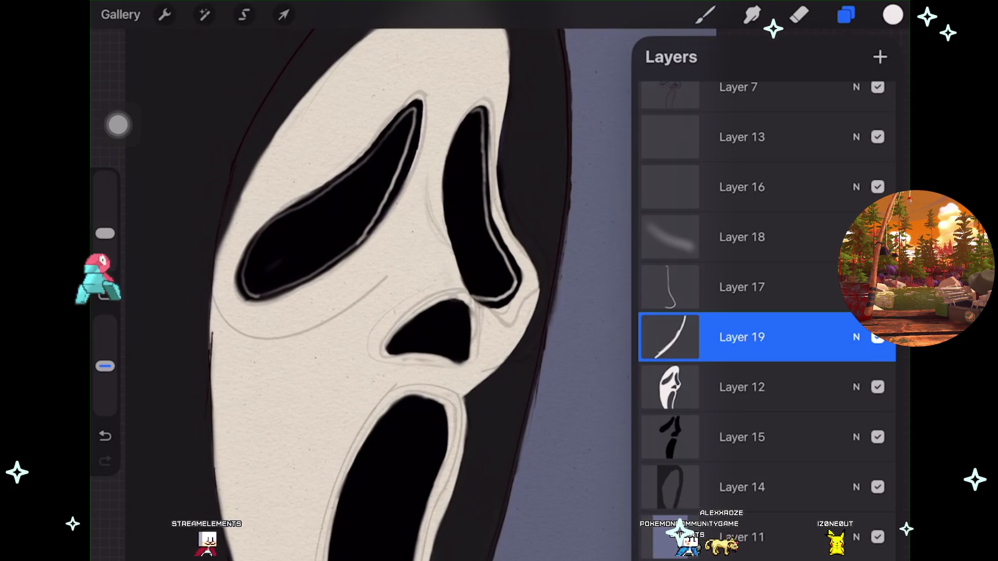
{"action": "left_click", "coordinate": [705, 15]}
{"action": "scroll", "coordinate": [395, 281], "scroll_direction": "left", "scroll_amount": 1}
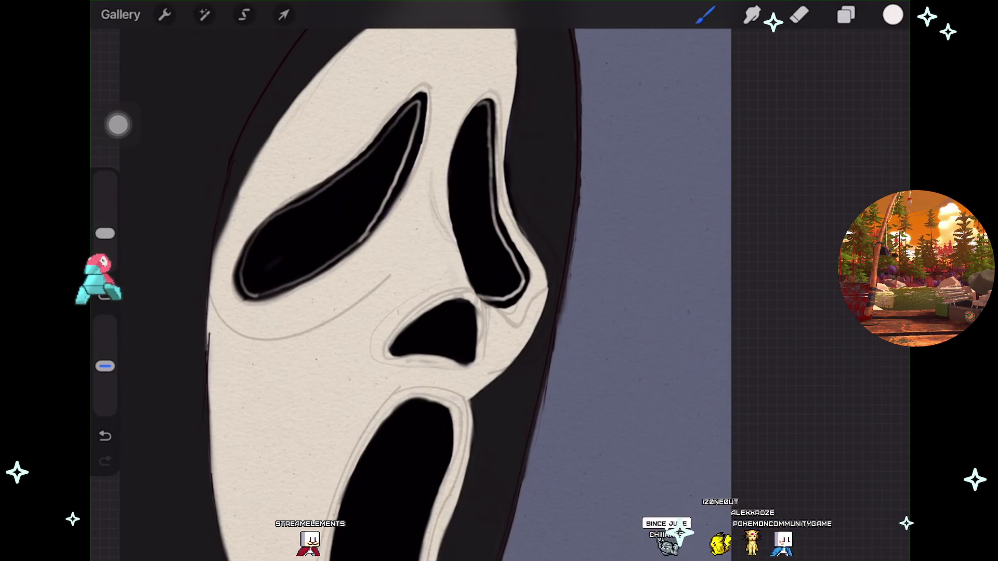
{"action": "key", "text": "ctrl+z"}
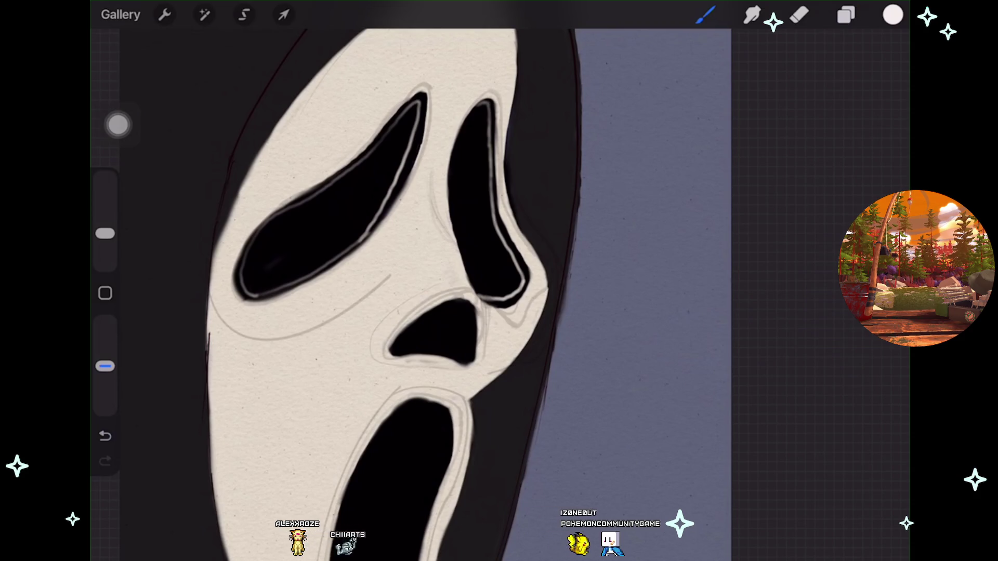
Step: Undo the last stroke, show the hidden layer again, and warp Layer 19's nose line to follow the contour
{"action": "scroll", "coordinate": [416, 281], "scroll_direction": "up", "scroll_amount": 2}
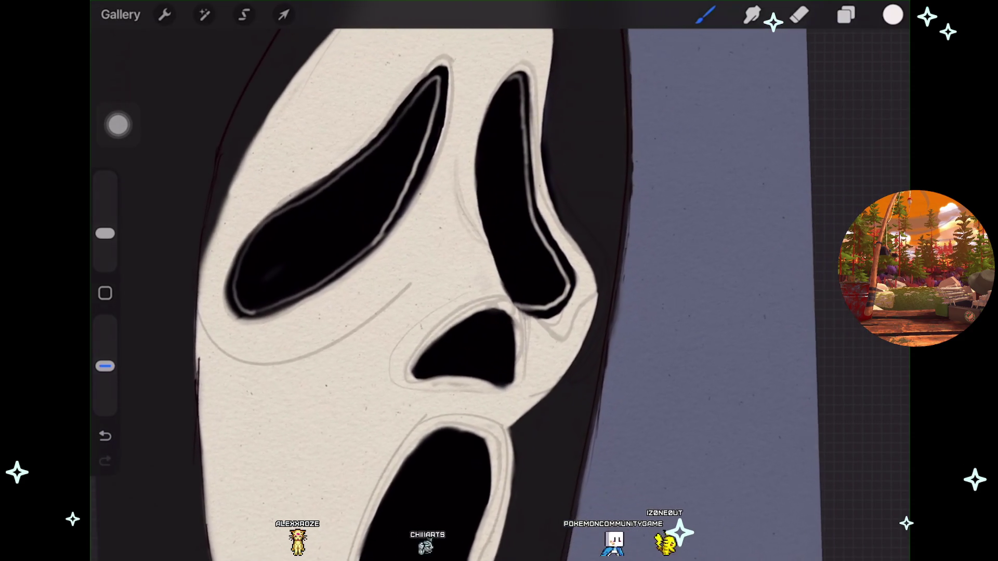
{"action": "scroll", "coordinate": [416, 280], "scroll_direction": "down", "scroll_amount": 2}
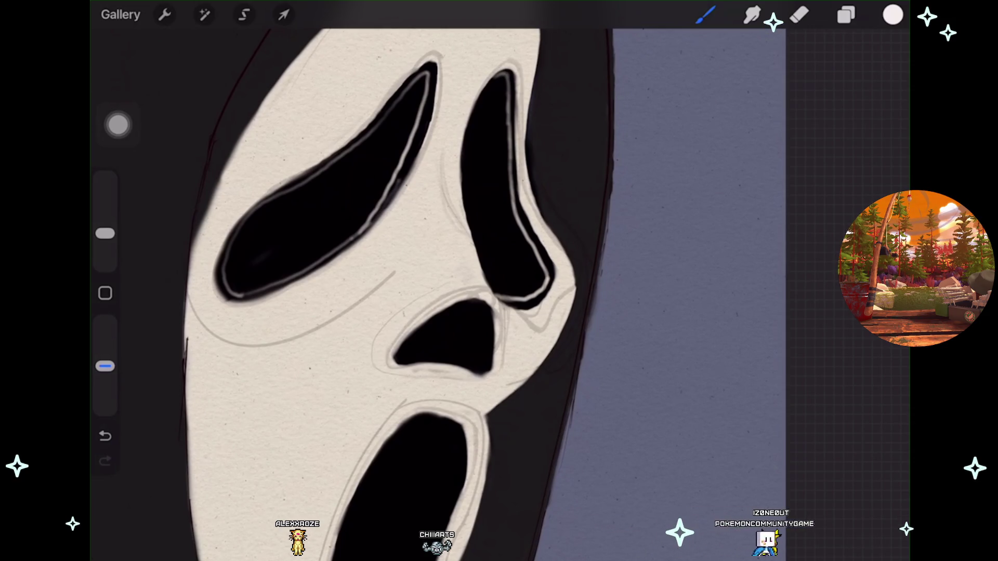
{"action": "key", "text": "ctrl+z"}
{"action": "left_click", "coordinate": [846, 14]}
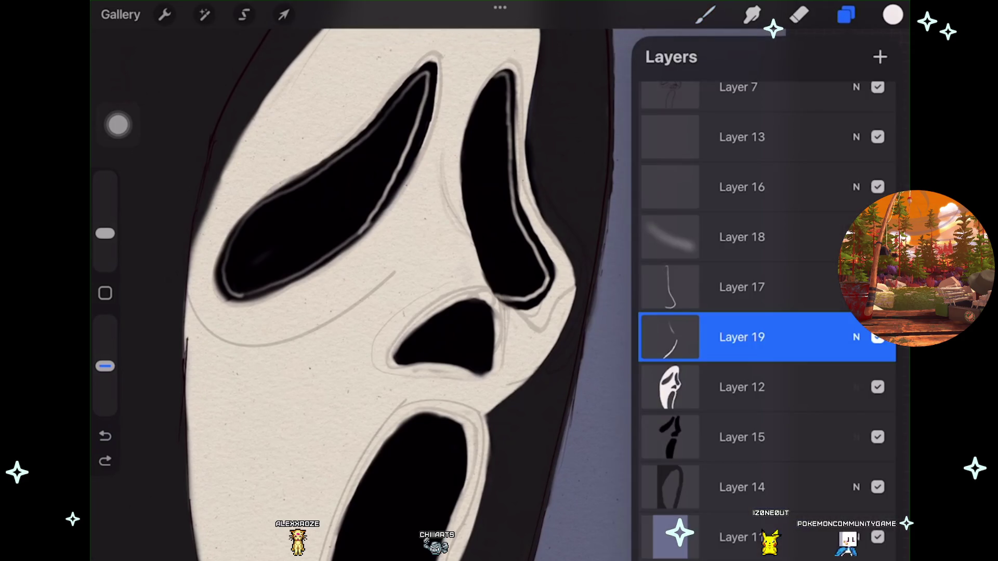
{"action": "left_click", "coordinate": [877, 337]}
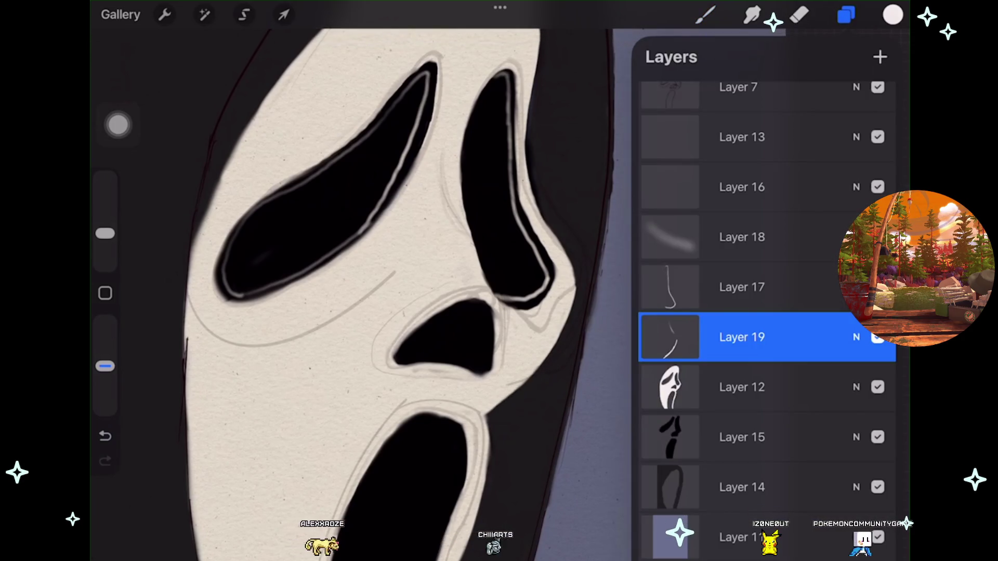
{"action": "left_click", "coordinate": [283, 14]}
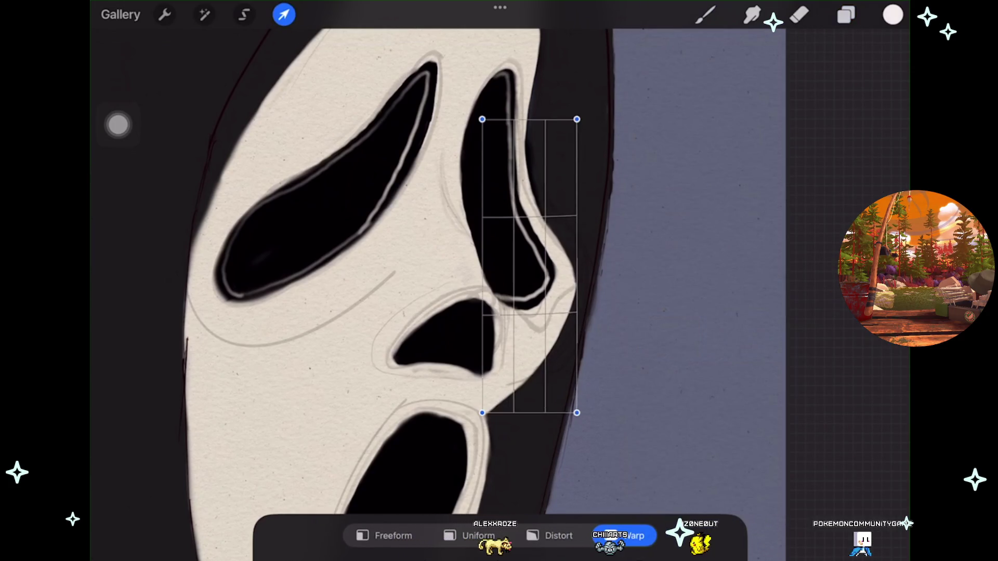
{"action": "left_click", "coordinate": [704, 15]}
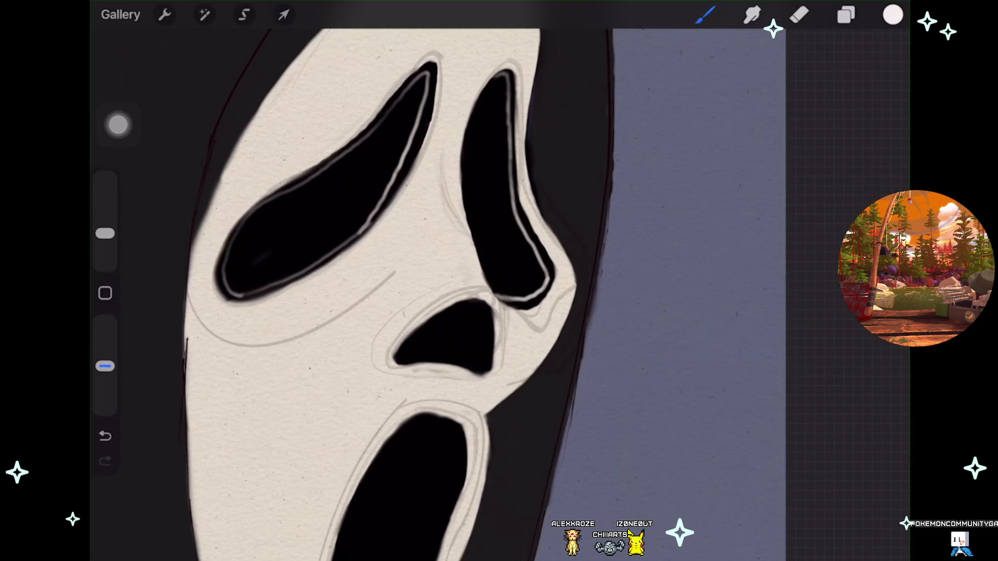
Step: Paint faint contour lines along the nose bridge, cheek and mouth edges of the mask
{"action": "scroll", "coordinate": [442, 281], "scroll_direction": "down", "scroll_amount": 3}
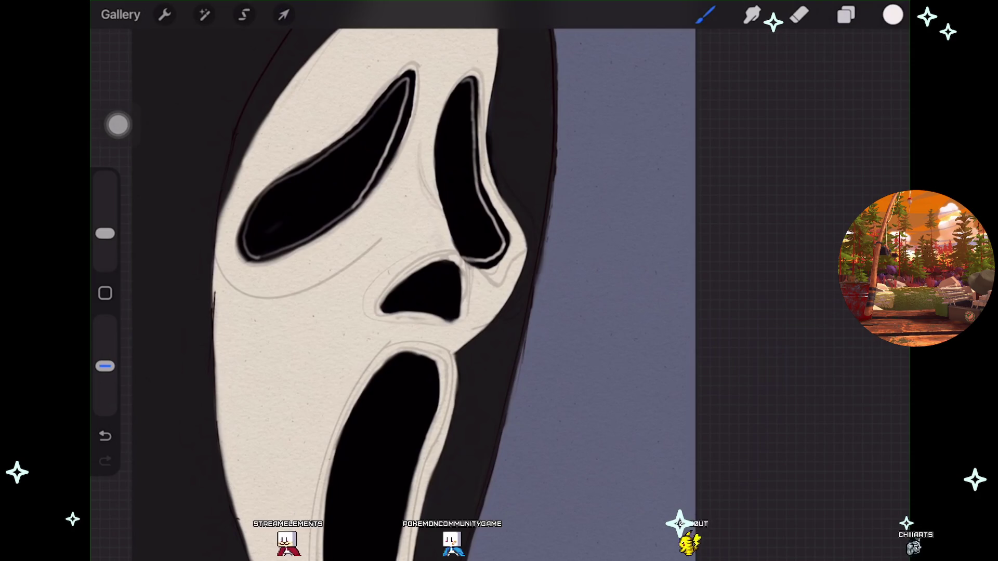
Step: Undo two stray strokes along the mask's left edge, enlarge the brush slightly, and redo one stroke
{"action": "left_click", "coordinate": [845, 15]}
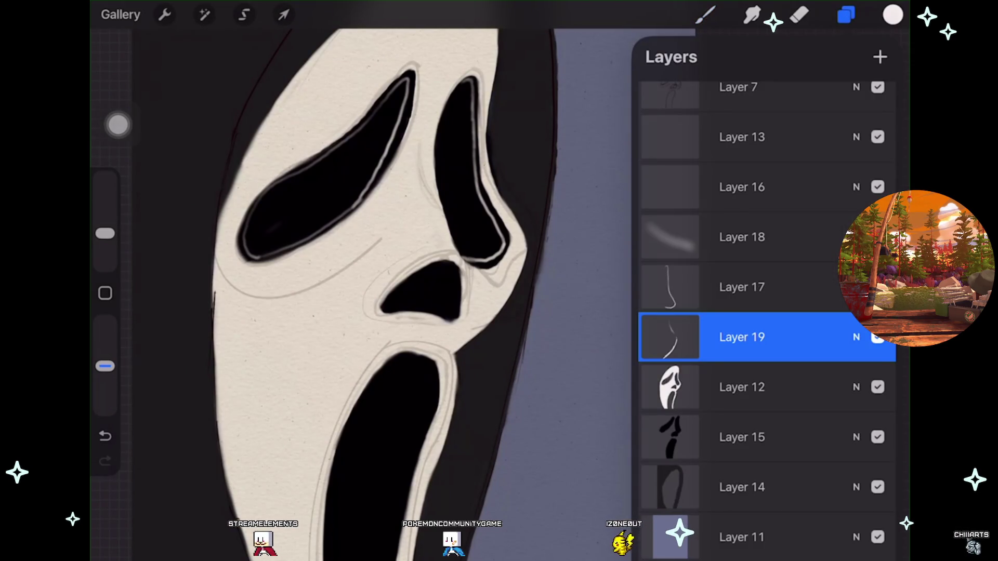
{"action": "left_click", "coordinate": [705, 15]}
{"action": "scroll", "coordinate": [416, 281], "scroll_direction": "up", "scroll_amount": 2}
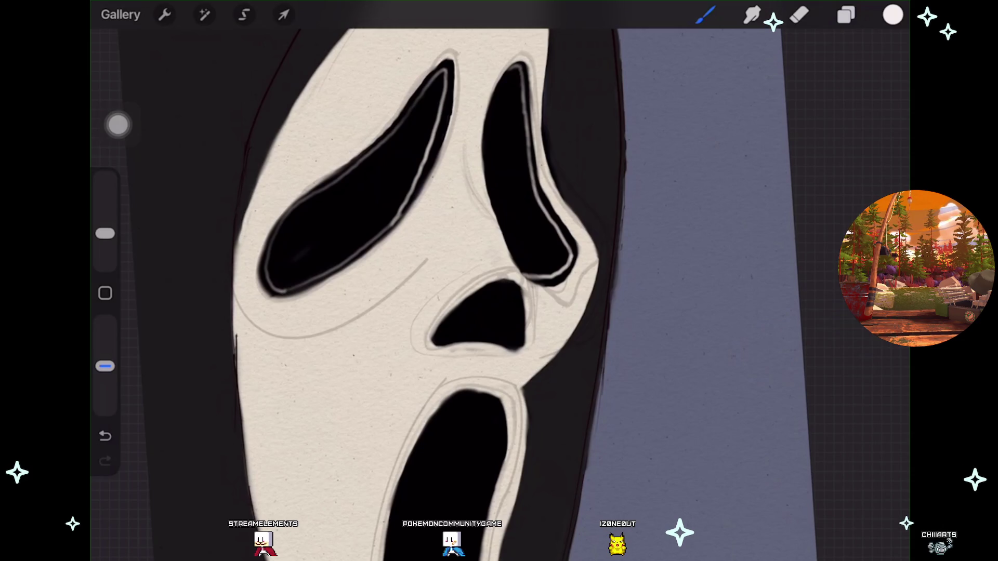
{"action": "key", "text": "ctrl+z"}
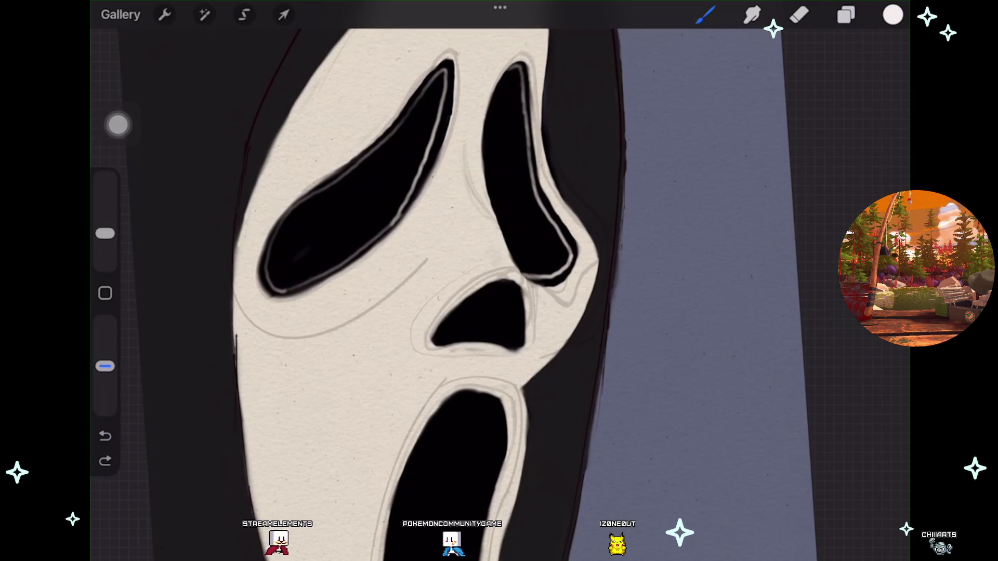
{"action": "key", "text": "ctrl+z"}
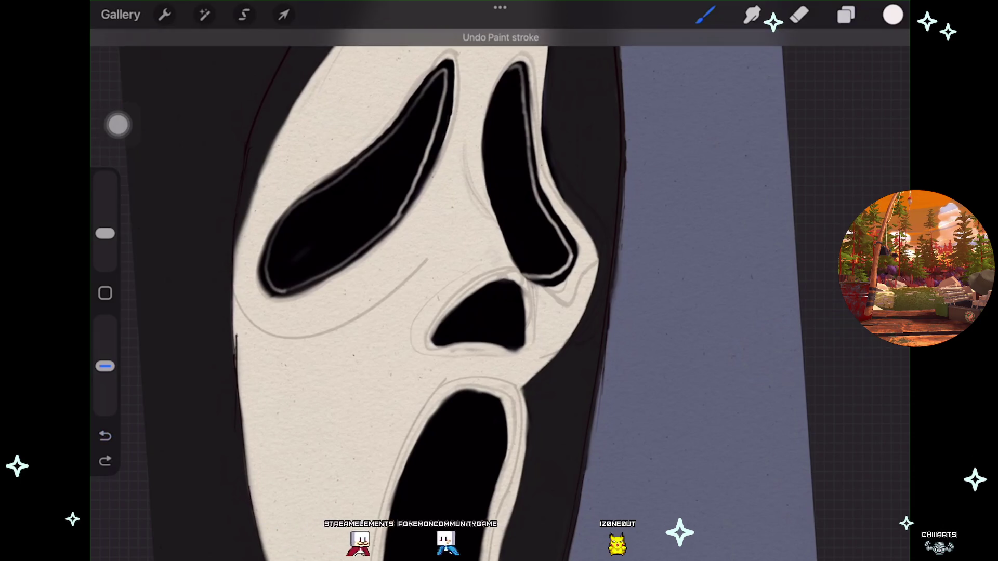
{"action": "left_click_drag", "start_coordinate": [105, 233], "coordinate": [105, 226]}
{"action": "key", "text": "ctrl+shift+z"}
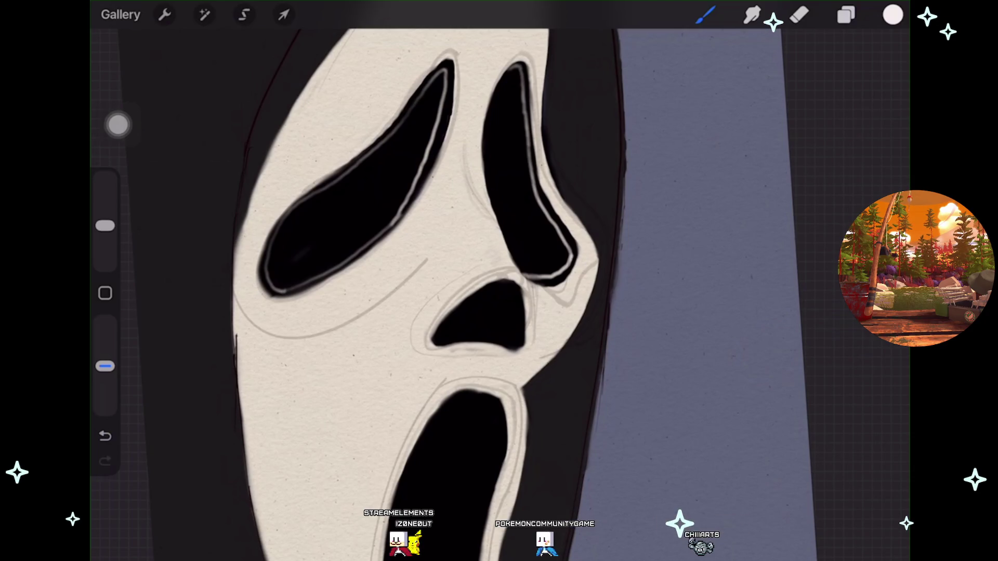
{"action": "left_click", "coordinate": [846, 15]}
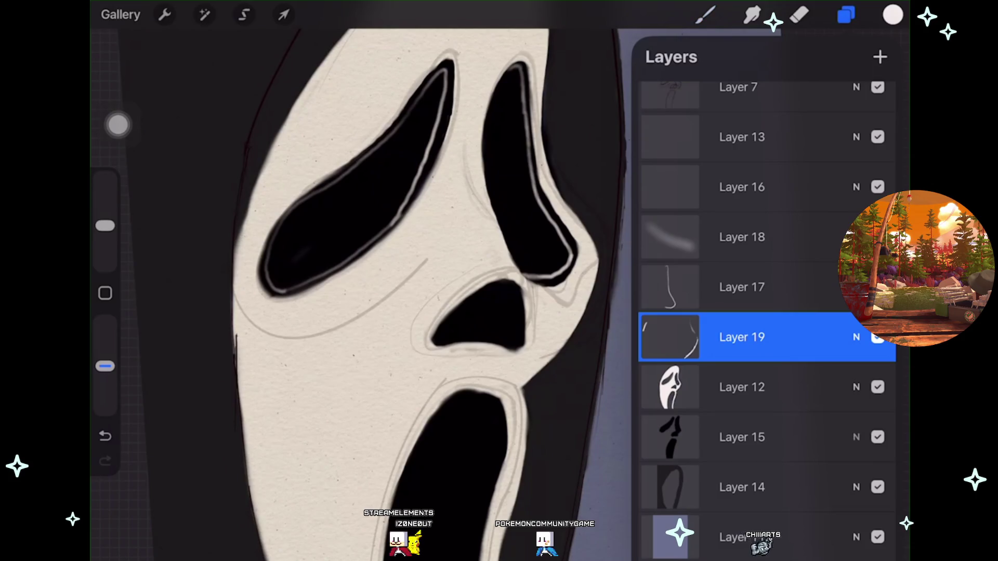
Step: Toggle Layer 19's nose line visibility to compare it against the mask
{"action": "left_click", "coordinate": [877, 337]}
{"action": "left_click", "coordinate": [877, 337]}
{"action": "left_click", "coordinate": [877, 337]}
{"action": "left_click", "coordinate": [877, 337]}
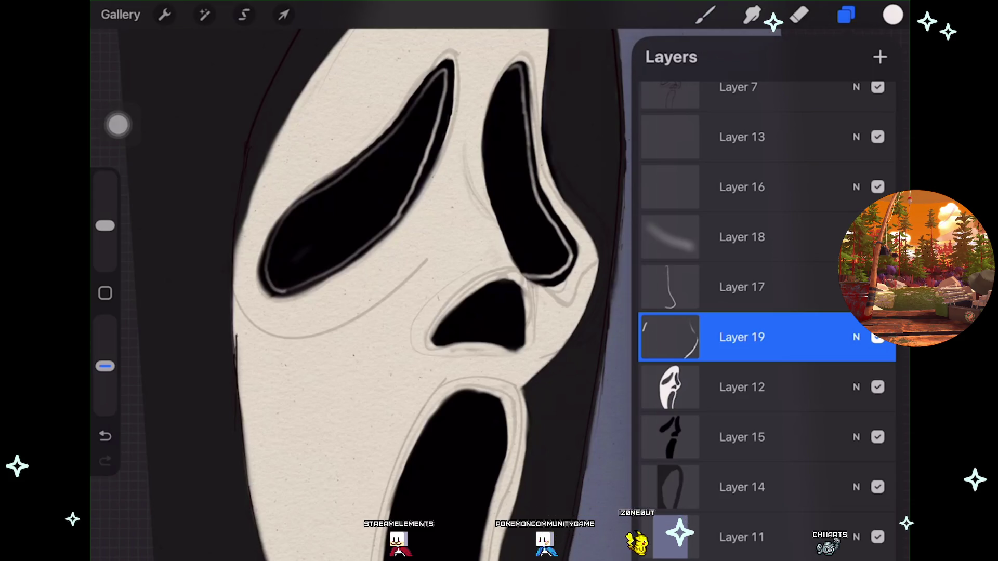
{"action": "left_click", "coordinate": [706, 15]}
{"action": "left_click", "coordinate": [705, 14]}
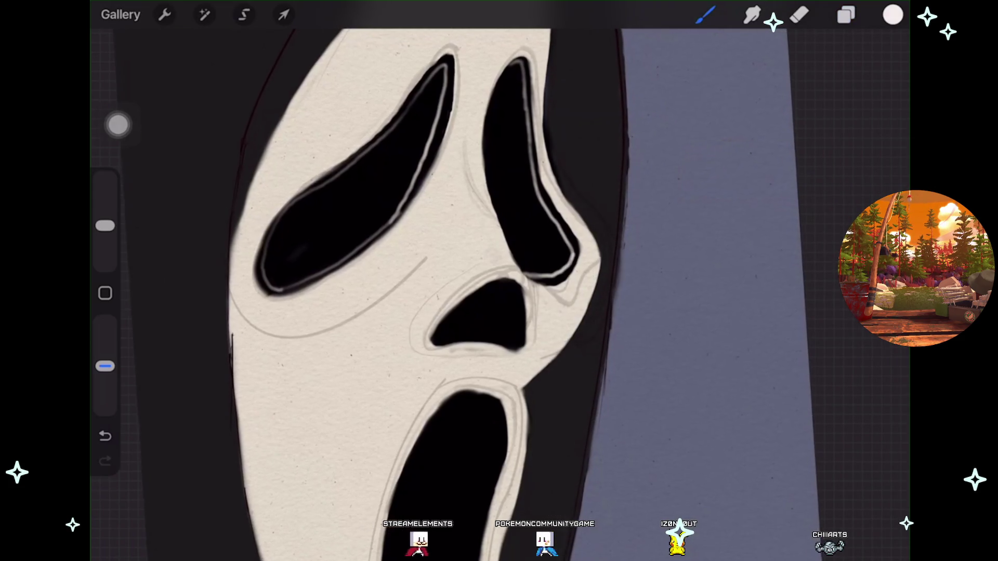
{"action": "scroll", "coordinate": [499, 281], "scroll_direction": "left", "scroll_amount": 1}
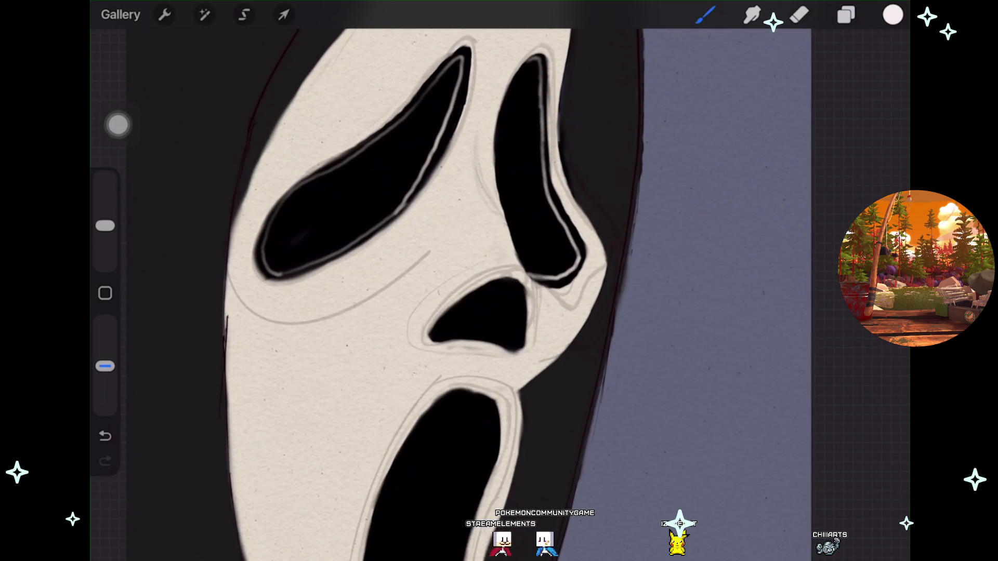
Step: Undo the stroke by the right eye's edge and two more recent paint strokes
{"action": "key", "text": "ctrl+z"}
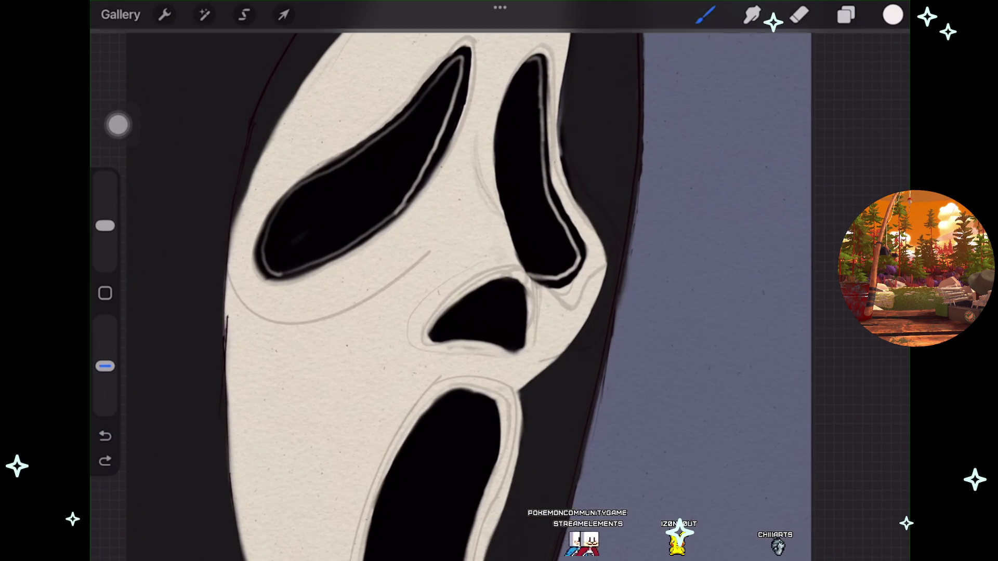
{"action": "key", "text": "ctrl+z"}
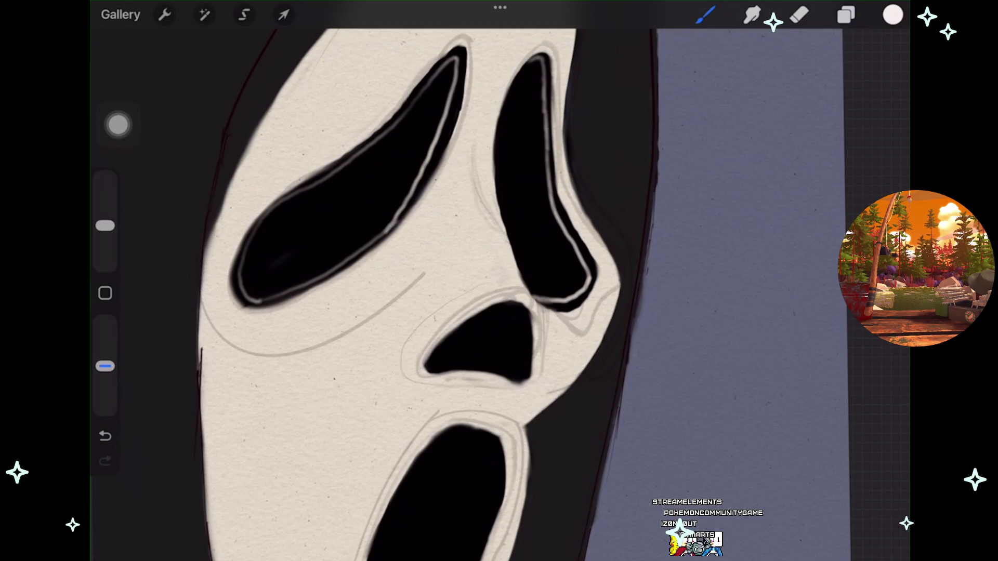
{"action": "scroll", "coordinate": [415, 259], "scroll_direction": "up", "scroll_amount": 3}
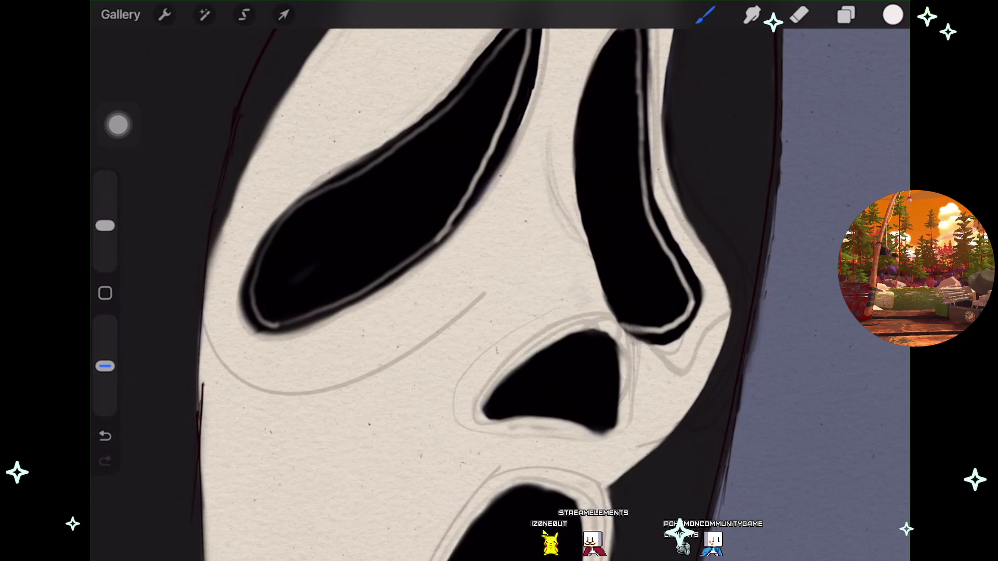
{"action": "scroll", "coordinate": [499, 281], "scroll_direction": "up", "scroll_amount": 2}
{"action": "scroll", "coordinate": [623, 312], "scroll_direction": "up", "scroll_amount": 2}
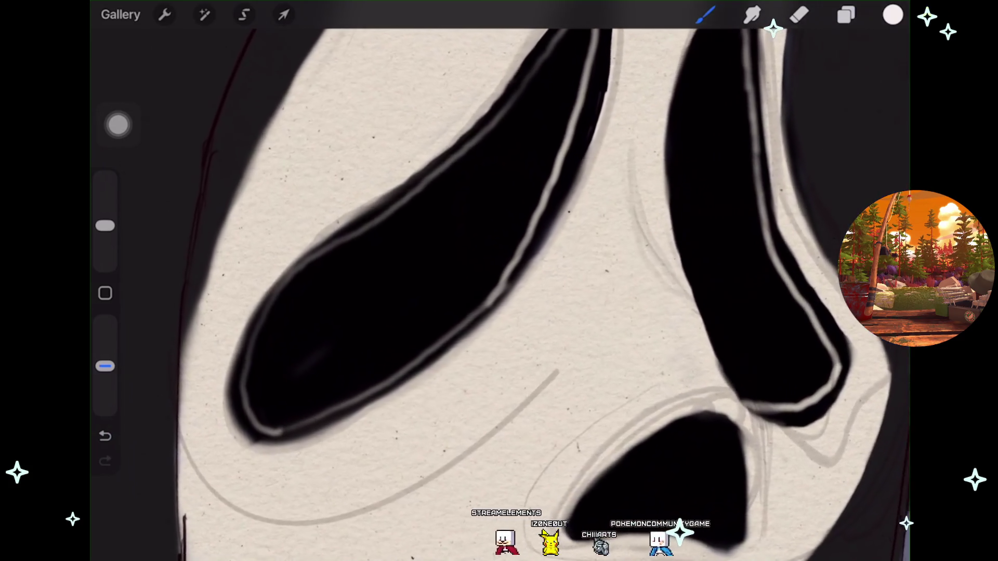
{"action": "scroll", "coordinate": [623, 312], "scroll_direction": "up", "scroll_amount": 1}
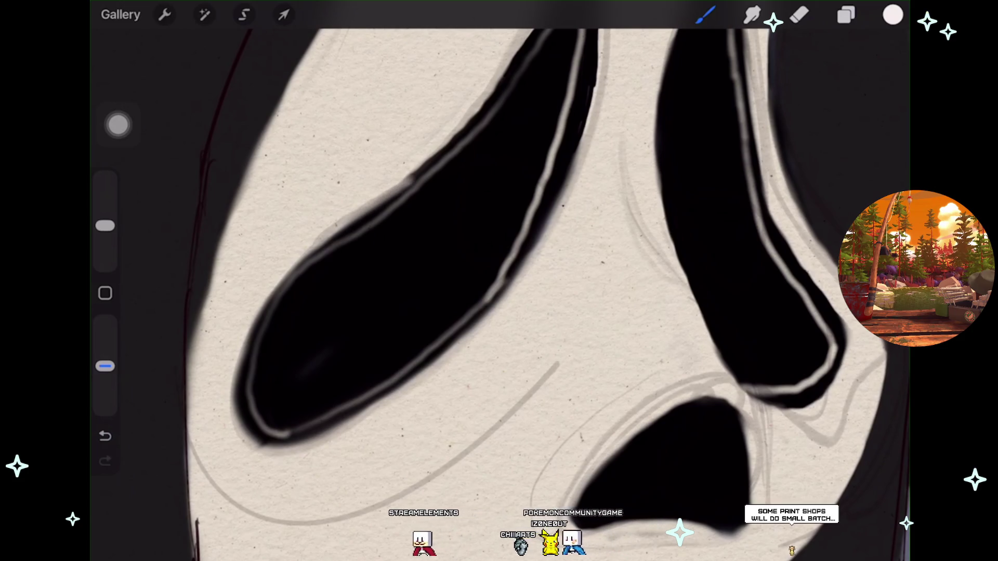
{"action": "key", "text": "ctrl+z"}
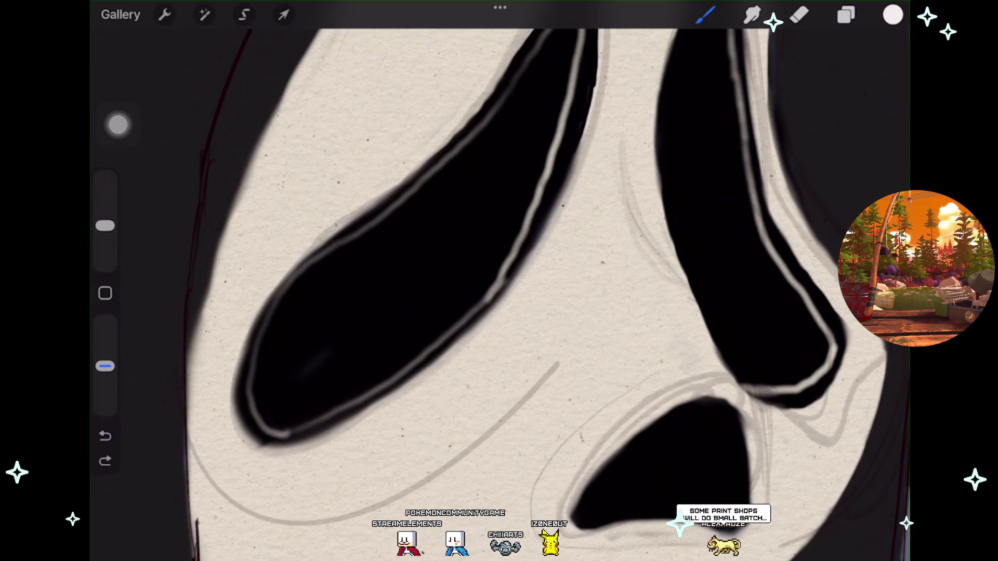
{"action": "scroll", "coordinate": [499, 281], "scroll_direction": "down", "scroll_amount": 3}
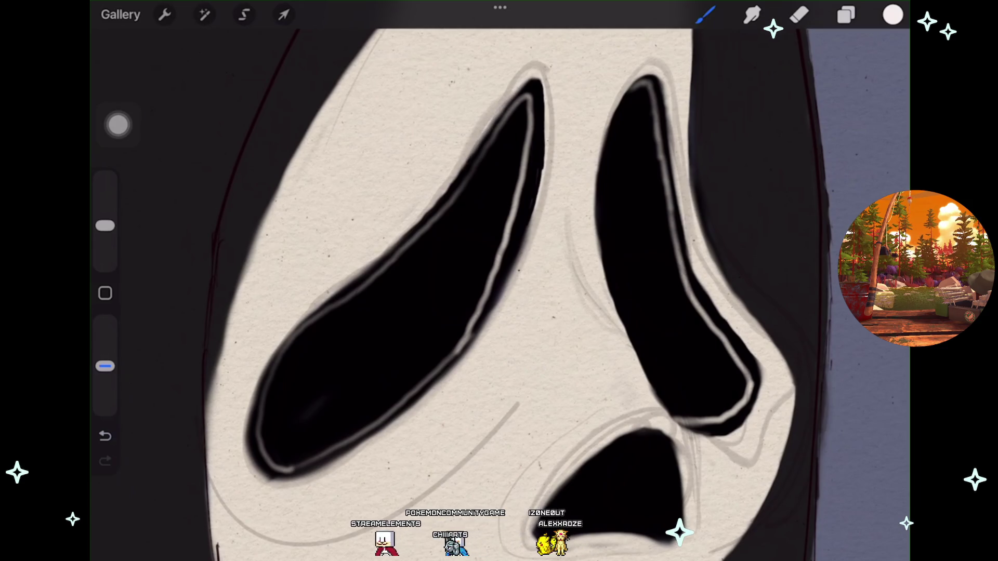
Step: Undo and redo the stroke beside the left eye, leaving it restored
{"action": "key", "text": "ctrl+z"}
{"action": "key", "text": "ctrl+shift+z"}
{"action": "scroll", "coordinate": [499, 281], "scroll_direction": "down", "scroll_amount": 3}
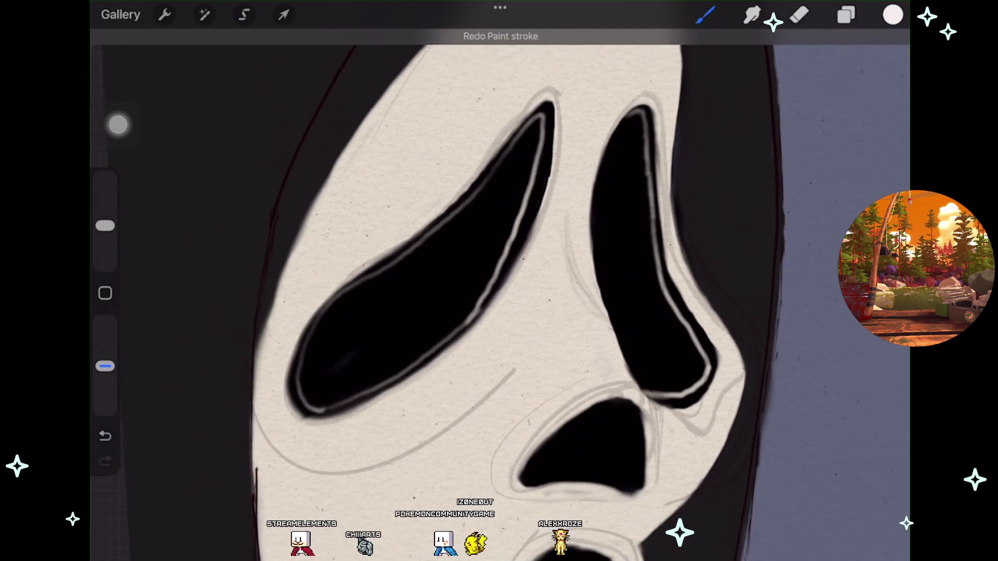
{"action": "key", "text": "ctrl+z"}
{"action": "scroll", "coordinate": [499, 281], "scroll_direction": "down", "scroll_amount": 3}
{"action": "key", "text": "ctrl+shift+z"}
{"action": "scroll", "coordinate": [498, 281], "scroll_direction": "down", "scroll_amount": 3}
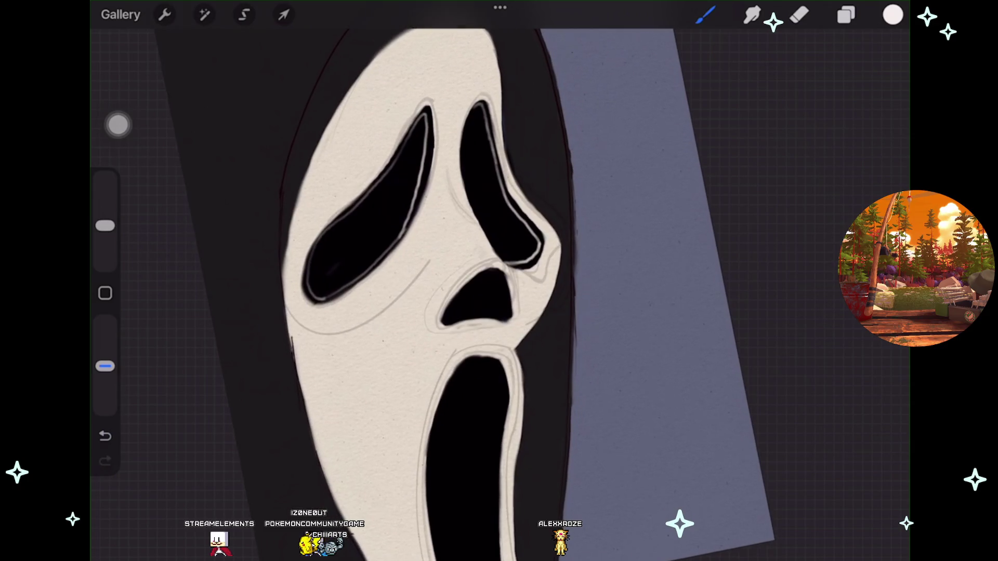
{"action": "scroll", "coordinate": [498, 281], "scroll_direction": "down", "scroll_amount": 2}
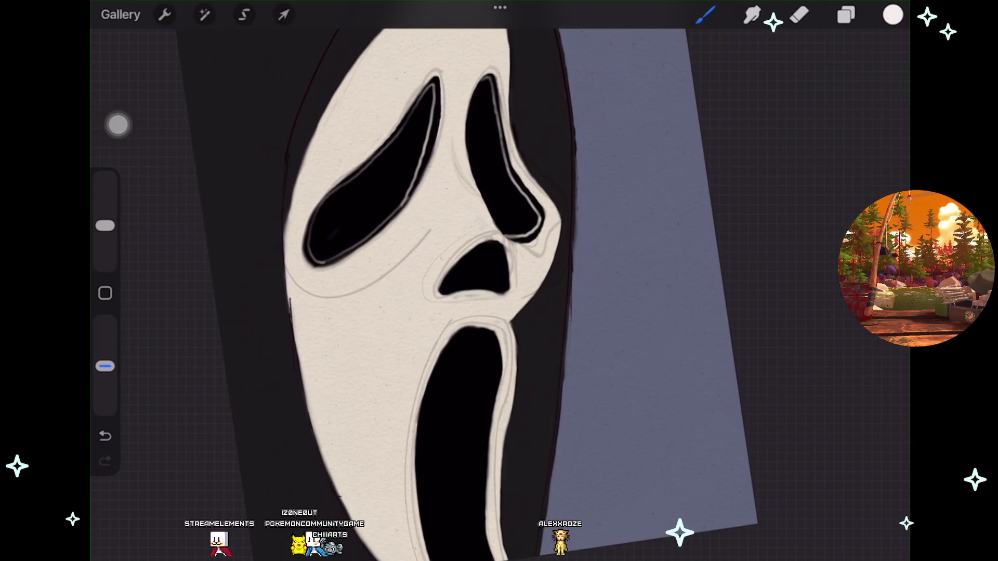
{"action": "scroll", "coordinate": [498, 281], "scroll_direction": "down", "scroll_amount": 1}
{"action": "scroll", "coordinate": [499, 281], "scroll_direction": "down", "scroll_amount": 1}
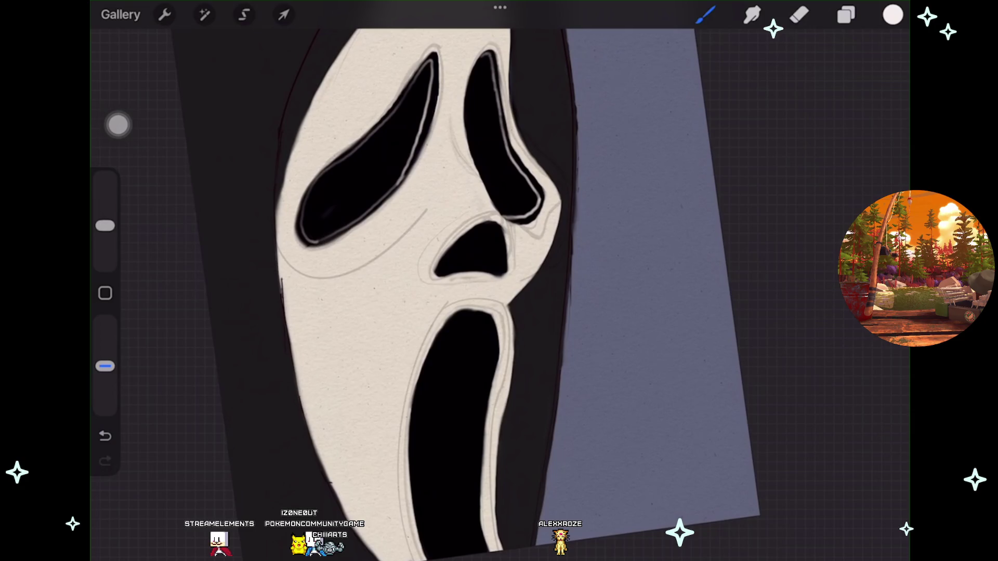
Step: Check Layer 15's black fills, then select the cream face Layer 12 and switch to the Eraser
{"action": "left_click", "coordinate": [846, 14]}
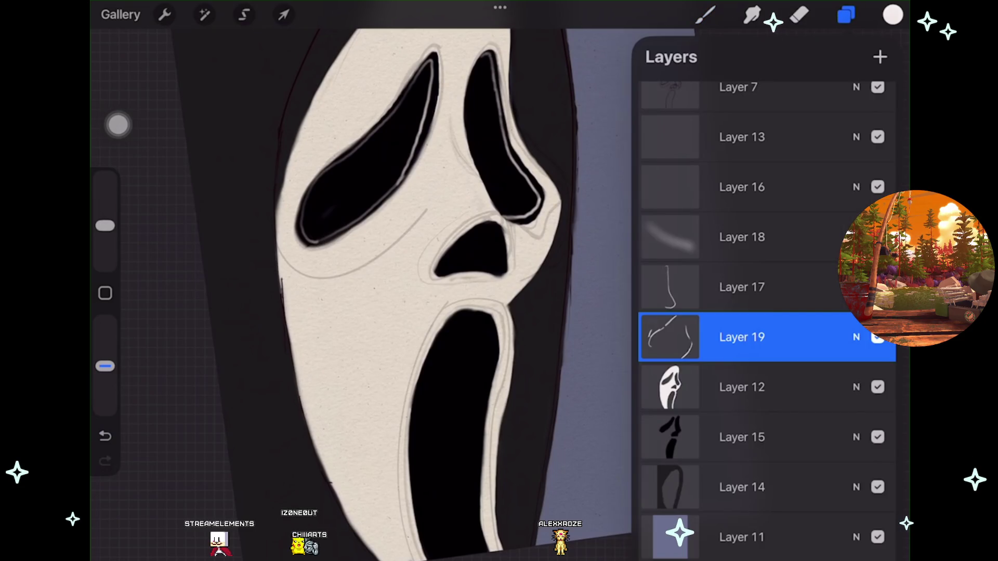
{"action": "left_click", "coordinate": [877, 437]}
{"action": "left_click", "coordinate": [877, 437]}
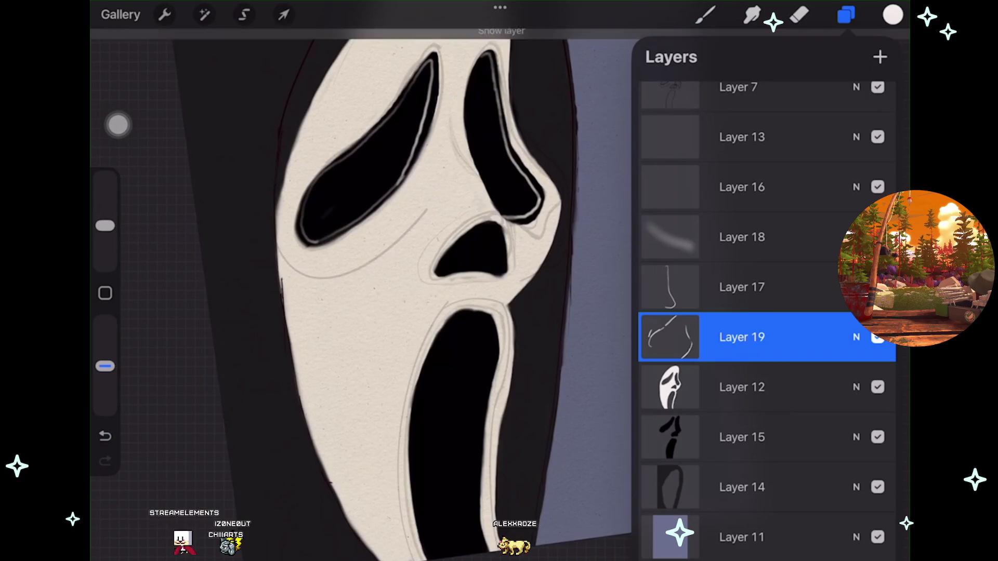
{"action": "scroll", "coordinate": [364, 281], "scroll_direction": "up", "scroll_amount": 5}
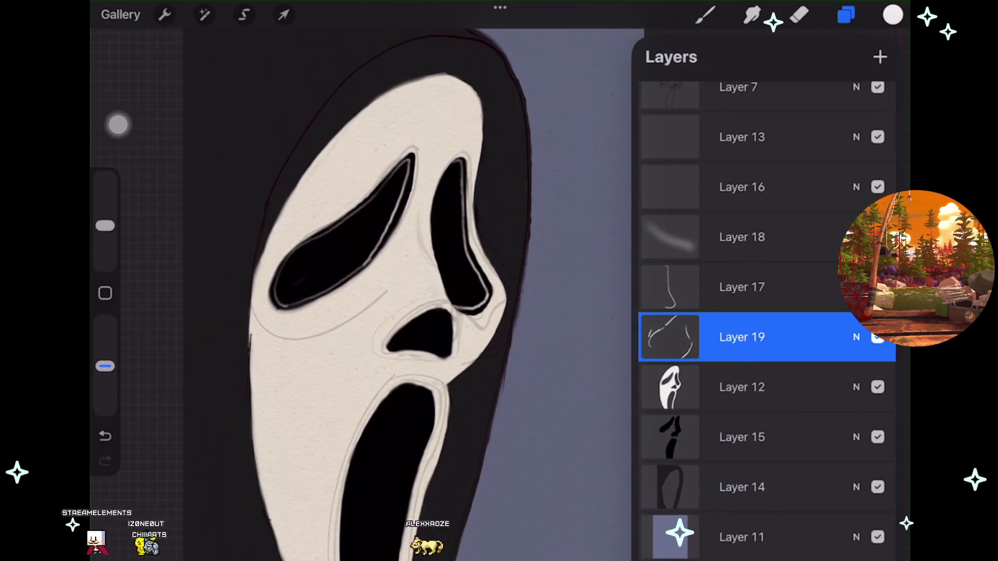
{"action": "scroll", "coordinate": [364, 280], "scroll_direction": "up", "scroll_amount": 2}
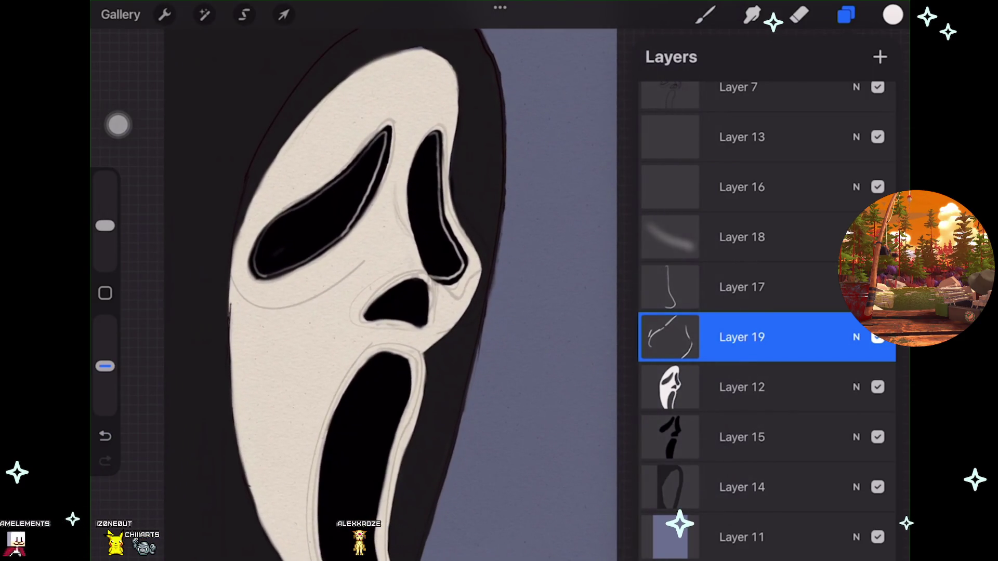
{"action": "left_click", "coordinate": [753, 387]}
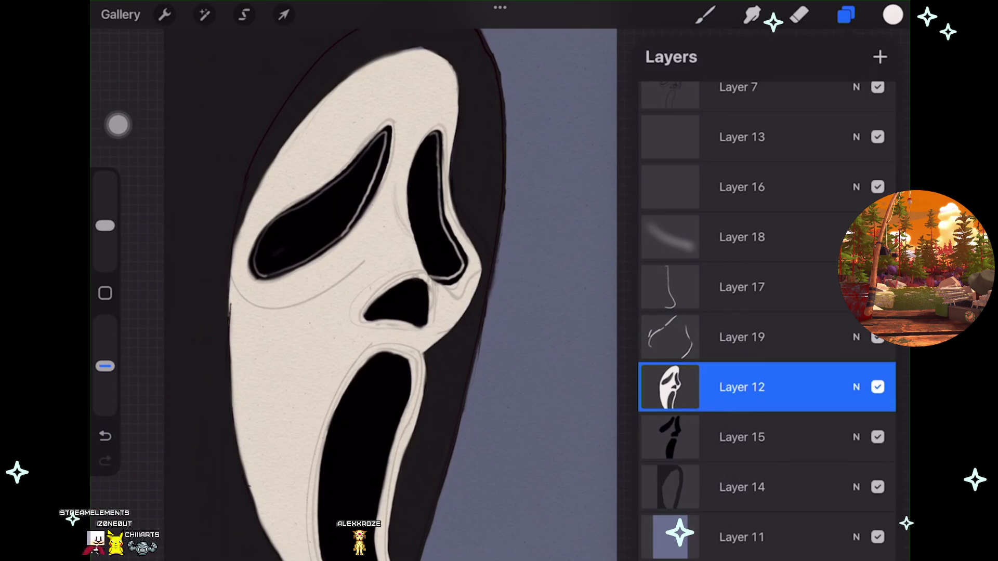
{"action": "left_click", "coordinate": [799, 15]}
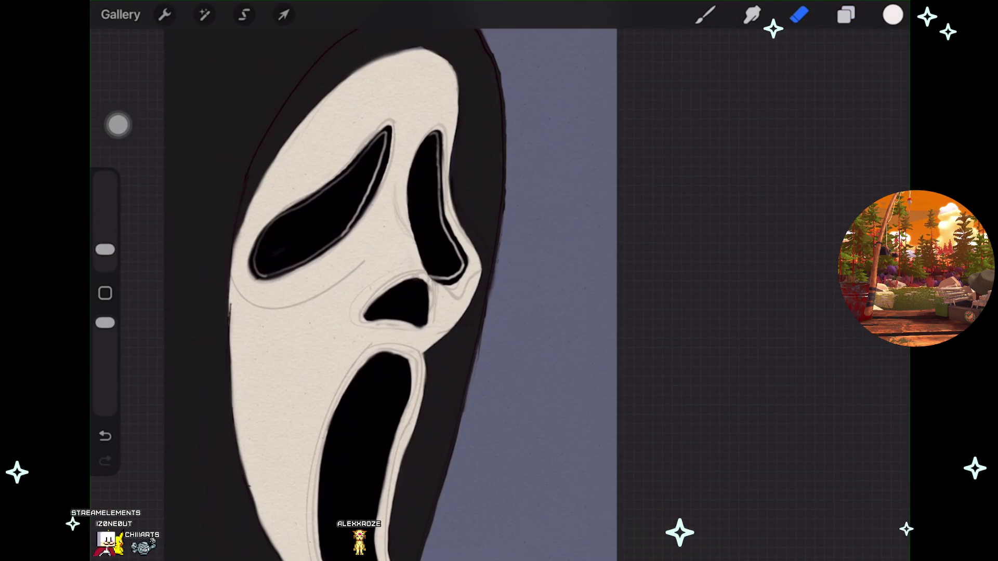
{"action": "scroll", "coordinate": [395, 291], "scroll_direction": "up", "scroll_amount": 3}
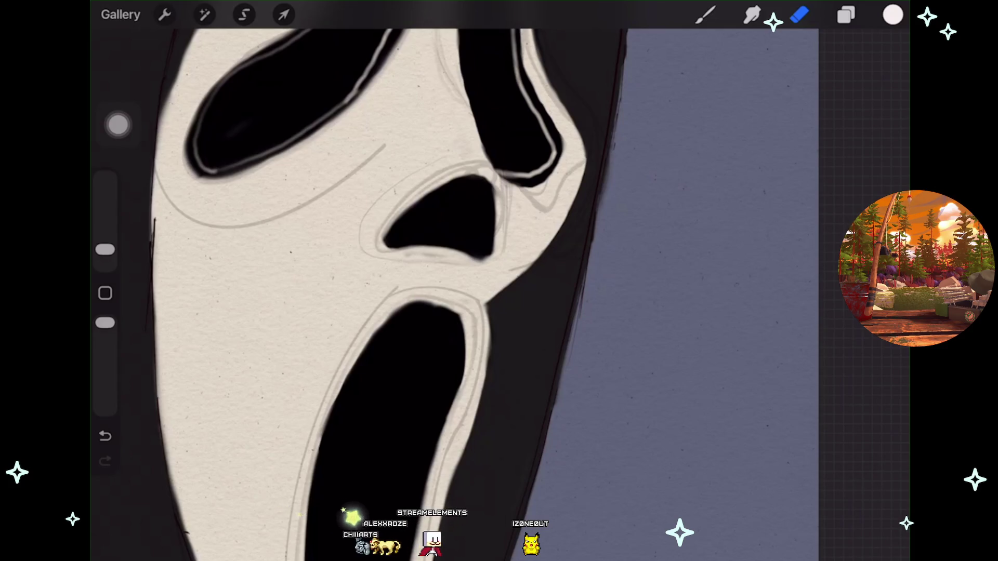
Step: Show the layer list with Layer 19's contour lines above Layer 12
{"action": "left_click", "coordinate": [846, 14]}
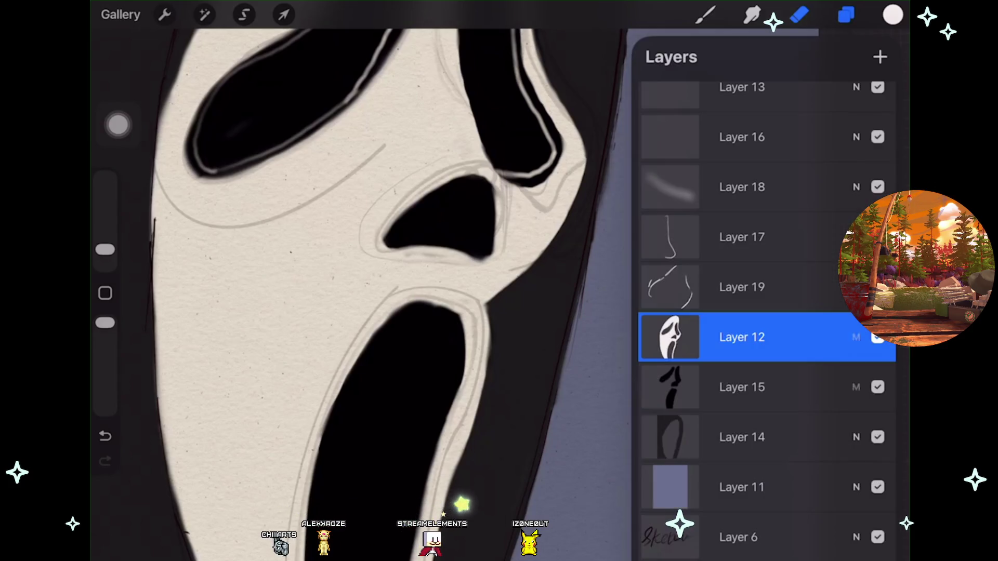
{"action": "left_click", "coordinate": [846, 15]}
{"action": "left_click_drag", "start_coordinate": [442, 202], "coordinate": [483, 135]}
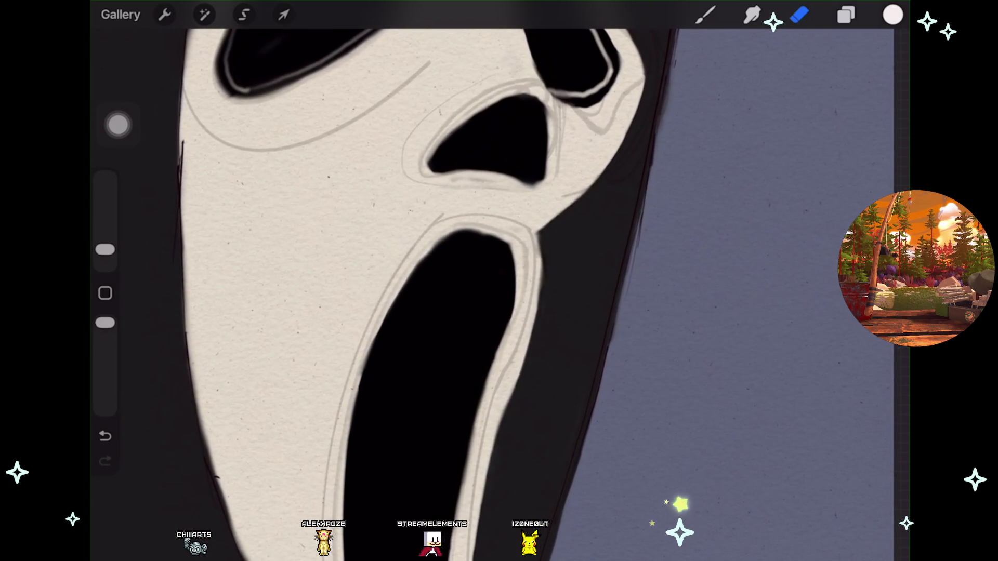
{"action": "scroll", "coordinate": [499, 291], "scroll_direction": "down", "scroll_amount": 3}
{"action": "key", "text": "ctrl+z"}
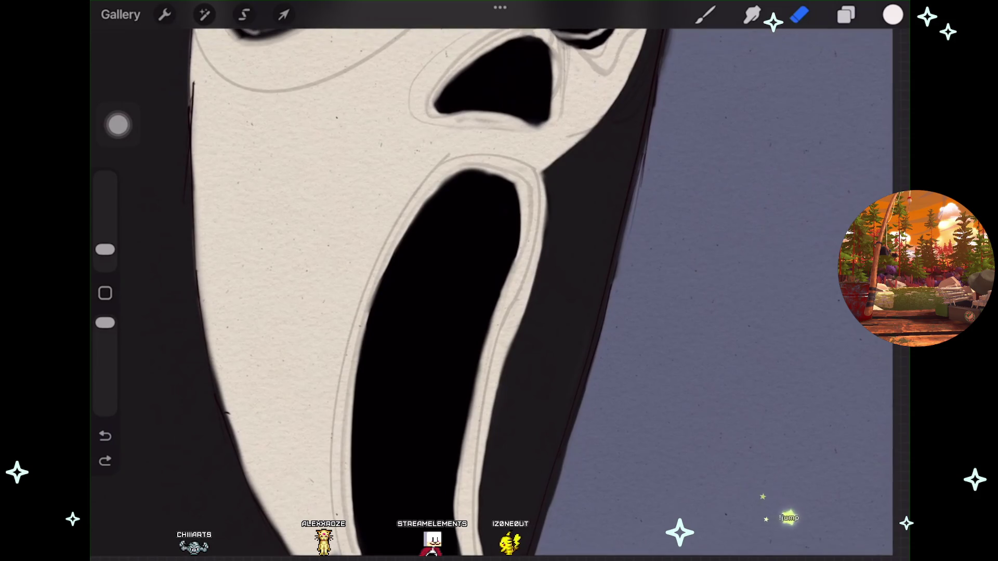
{"action": "scroll", "coordinate": [491, 291], "scroll_direction": "down", "scroll_amount": 1}
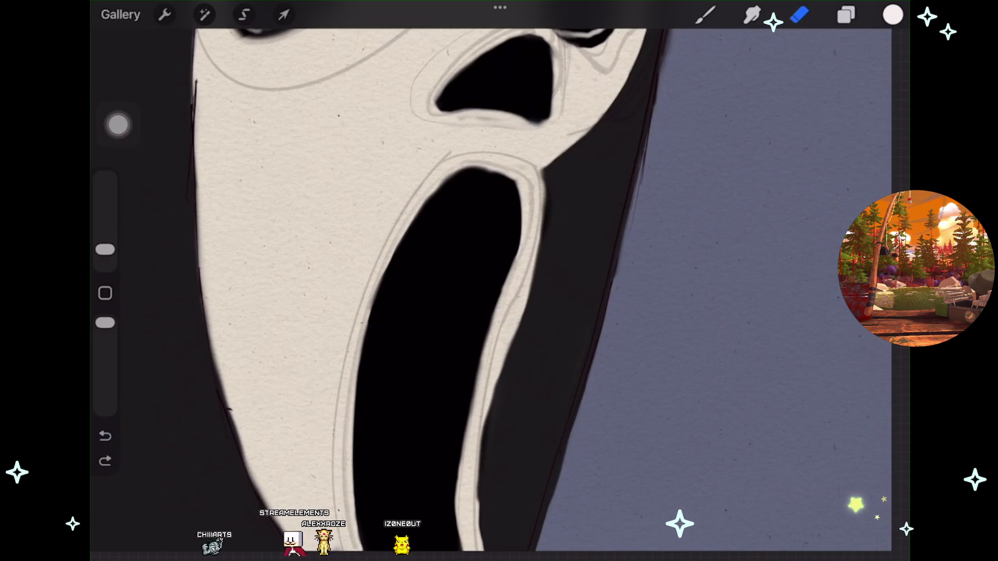
{"action": "left_click", "coordinate": [105, 461]}
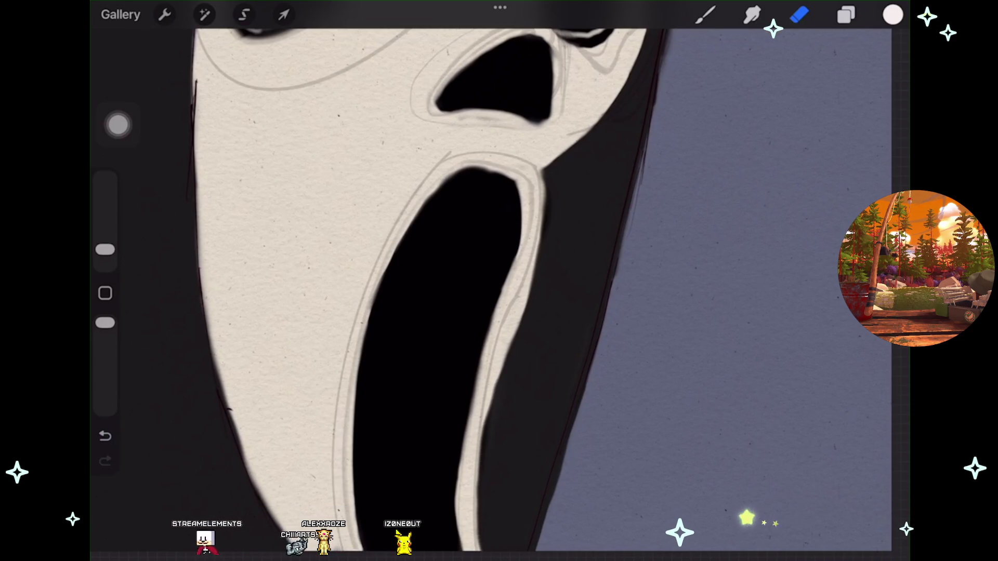
{"action": "left_click", "coordinate": [846, 14]}
{"action": "scroll", "coordinate": [767, 312], "scroll_direction": "up", "scroll_amount": 3}
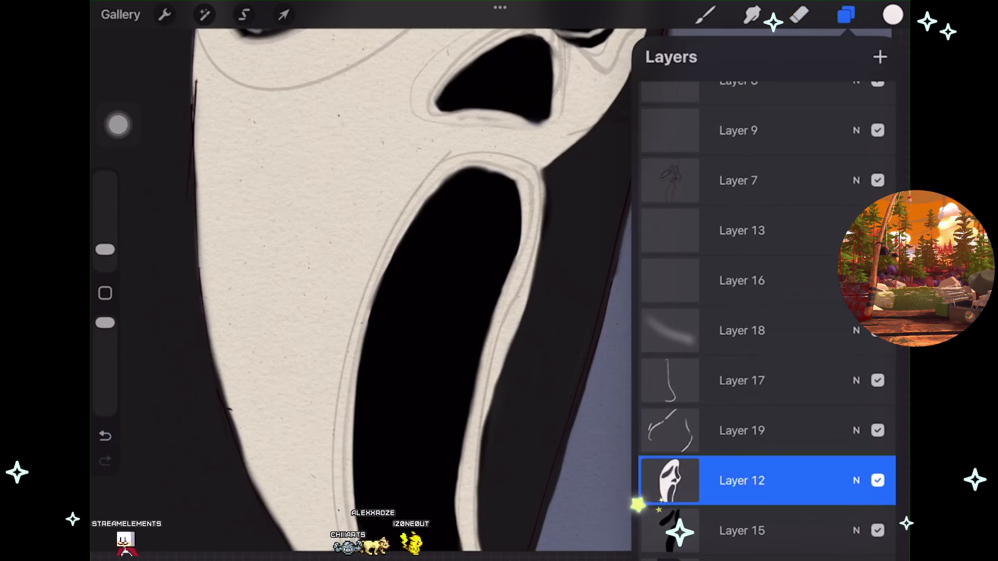
Step: Hide the Layer 7 sketch lines and pan to bring more of the mask into view
{"action": "left_click", "coordinate": [877, 180]}
{"action": "left_click_drag", "start_coordinate": [468, 260], "coordinate": [421, 226]}
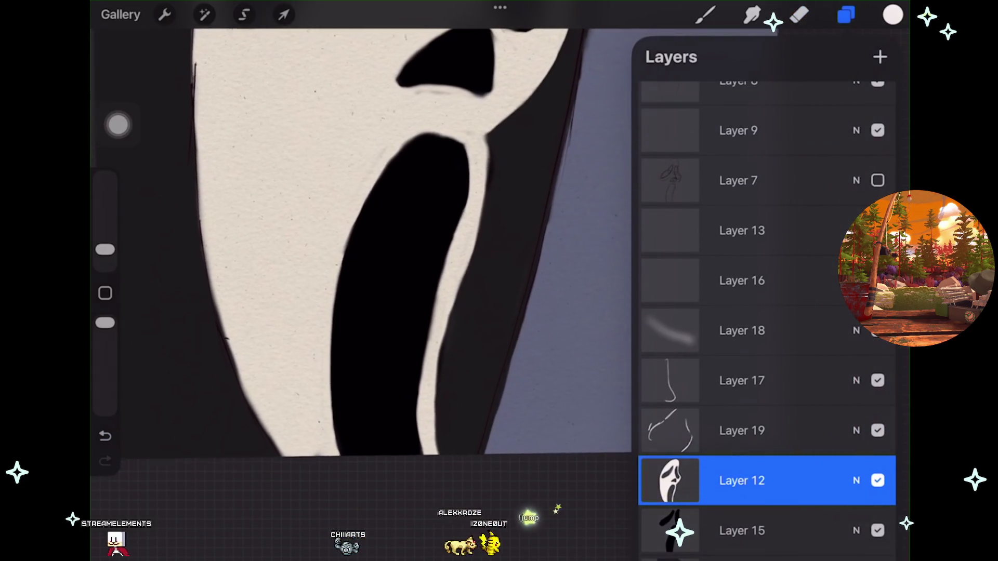
{"action": "scroll", "coordinate": [364, 249], "scroll_direction": "down", "scroll_amount": 3}
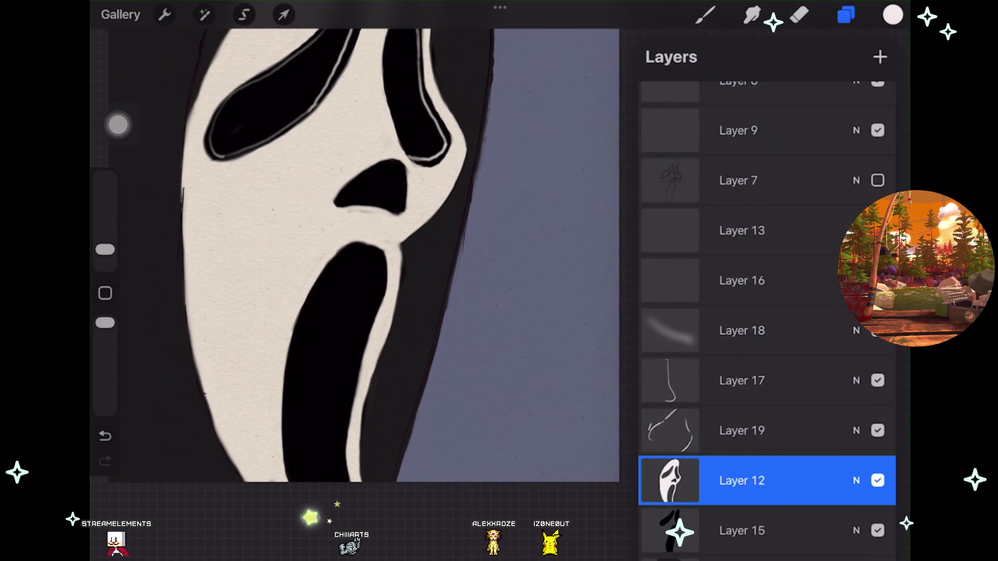
{"action": "left_click", "coordinate": [705, 15]}
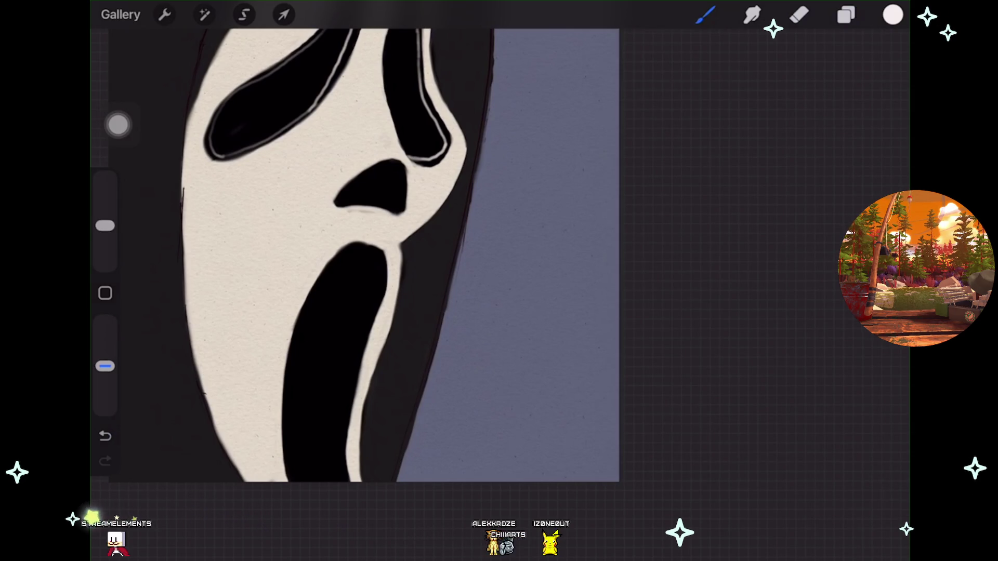
Step: Undo the test strokes at the mask top, then draw a QuickShape arc over the top-right notch
{"action": "scroll", "coordinate": [420, 270], "scroll_direction": "down", "scroll_amount": 5}
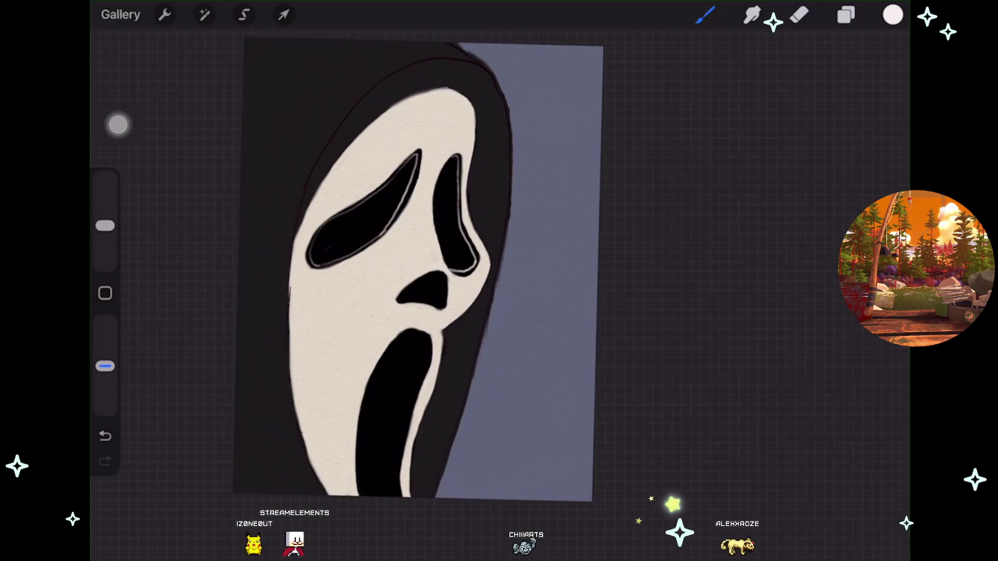
{"action": "scroll", "coordinate": [442, 270], "scroll_direction": "up", "scroll_amount": 5}
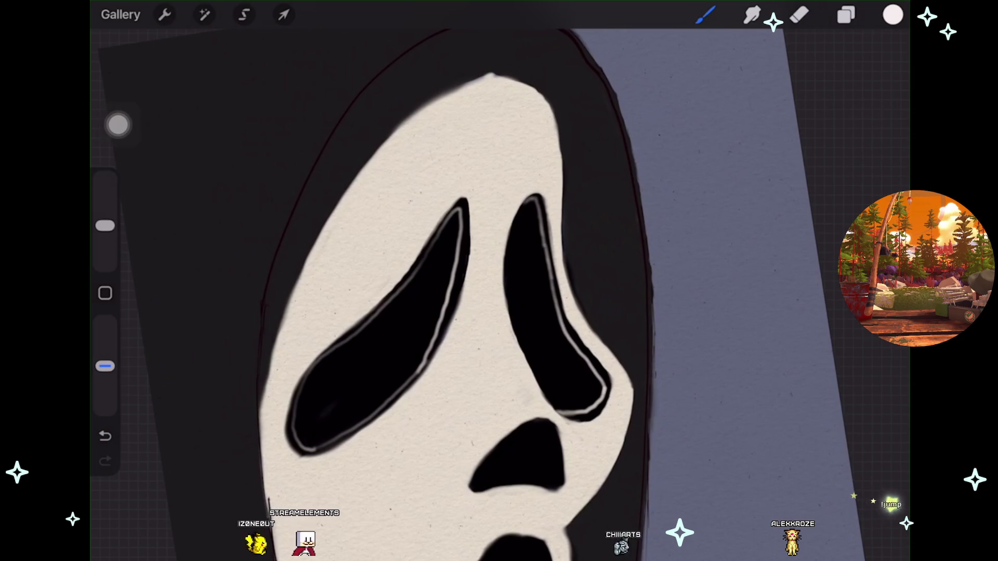
{"action": "key", "text": "ctrl+z"}
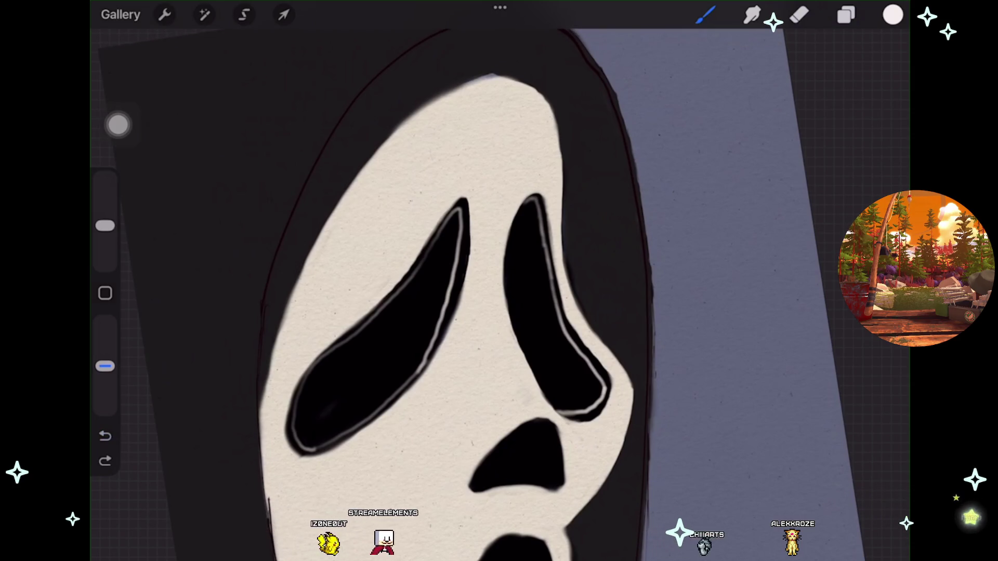
{"action": "left_click_drag", "start_coordinate": [484, 77], "coordinate": [503, 74]}
{"action": "key", "text": "ctrl+z"}
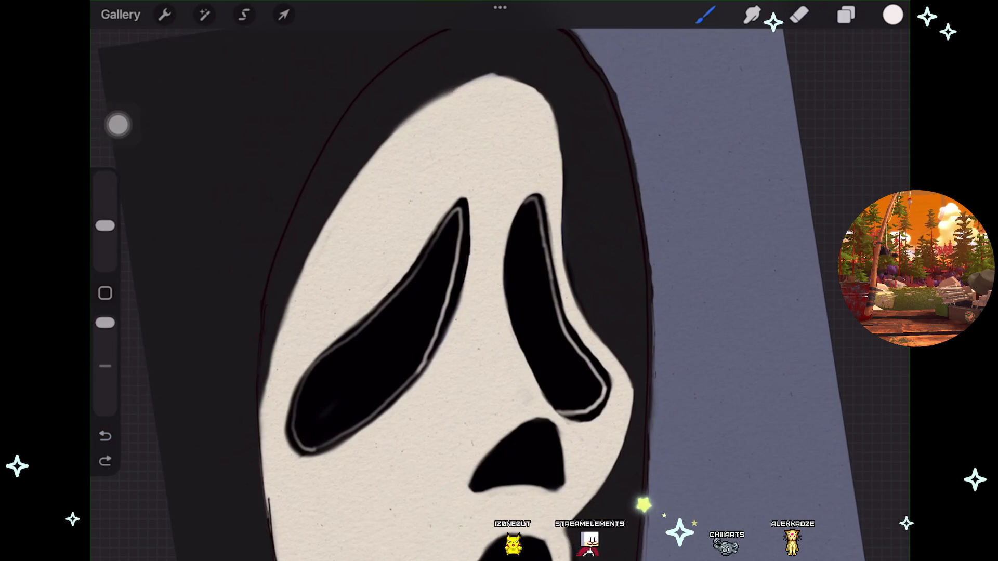
{"action": "key", "text": "ctrl+z"}
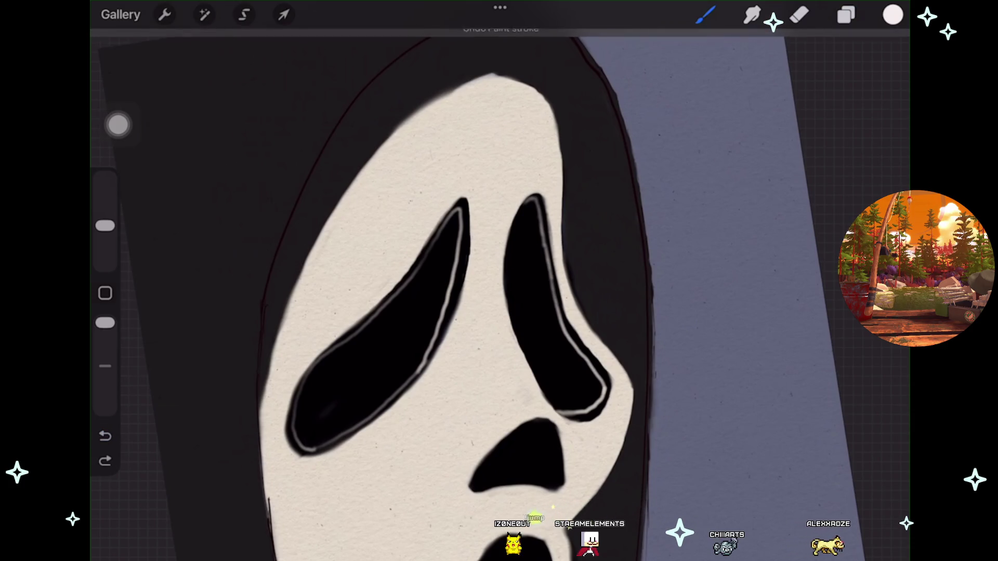
{"action": "key", "text": "ctrl+shift+z"}
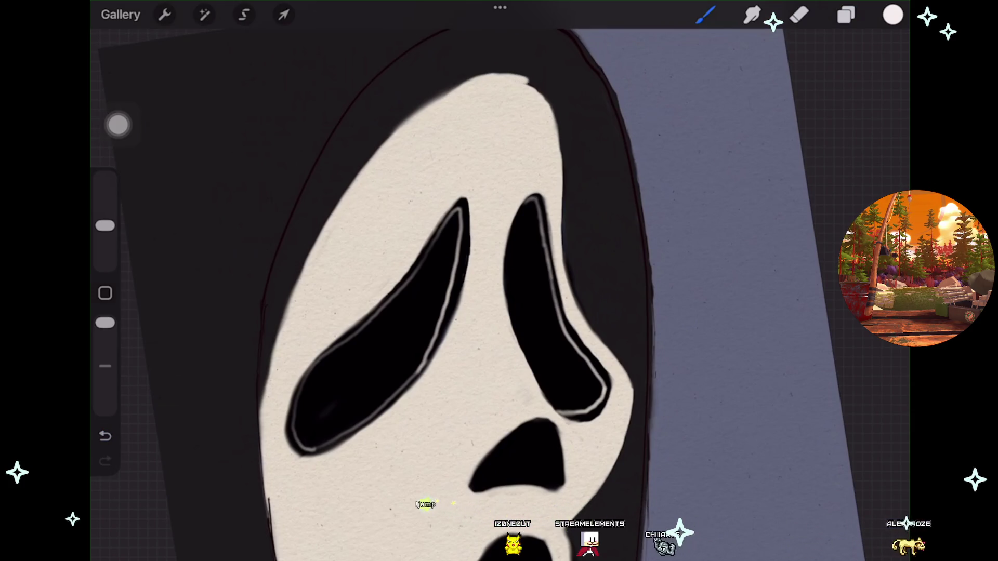
{"action": "left_click_drag", "start_coordinate": [489, 77], "coordinate": [557, 127]}
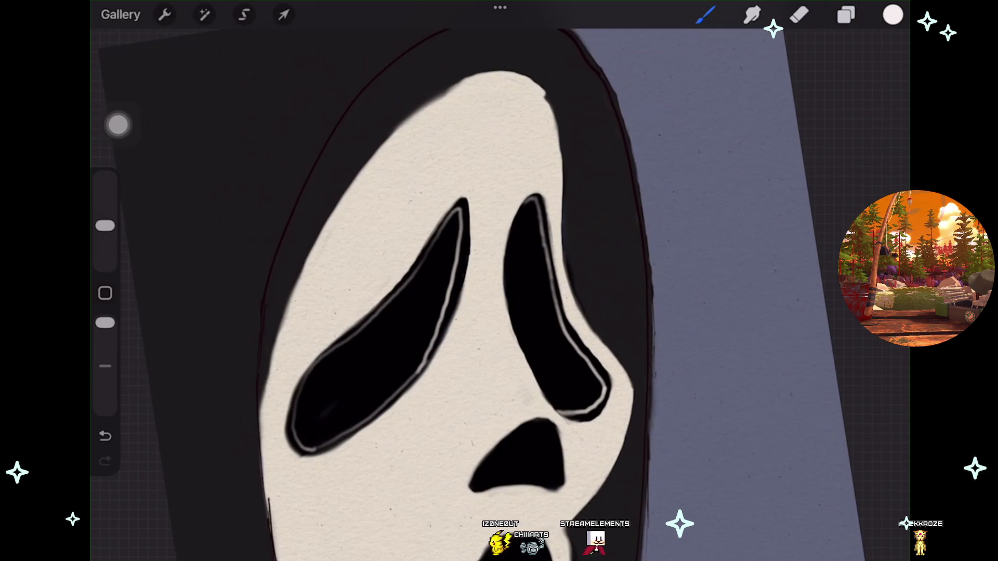
Step: Redraw the mask's top edge as a QuickShape arc and raise its peak slightly
{"action": "left_click_drag", "start_coordinate": [447, 89], "coordinate": [554, 109]}
{"action": "left_click", "coordinate": [502, 40]}
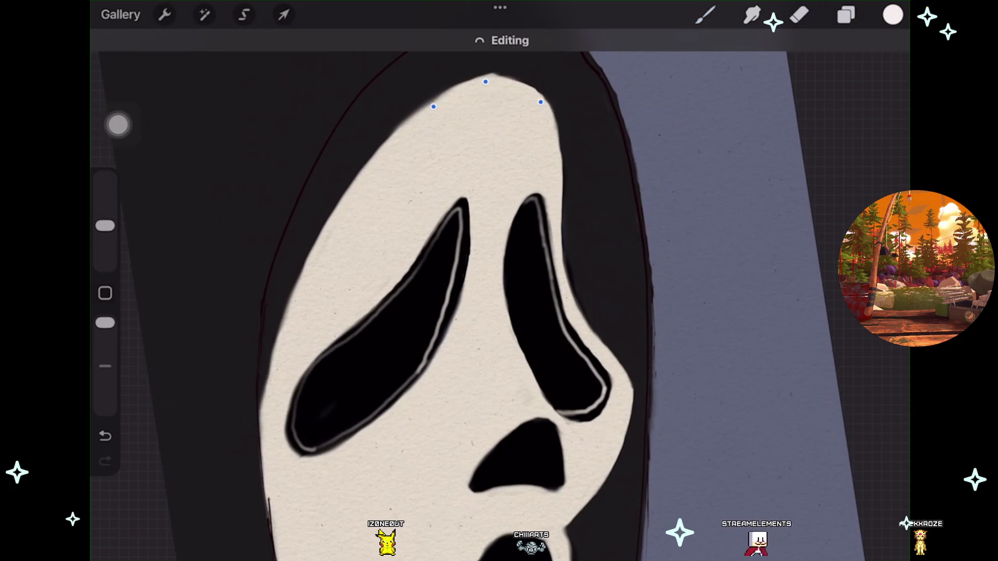
{"action": "left_click_drag", "start_coordinate": [486, 82], "coordinate": [491, 76]}
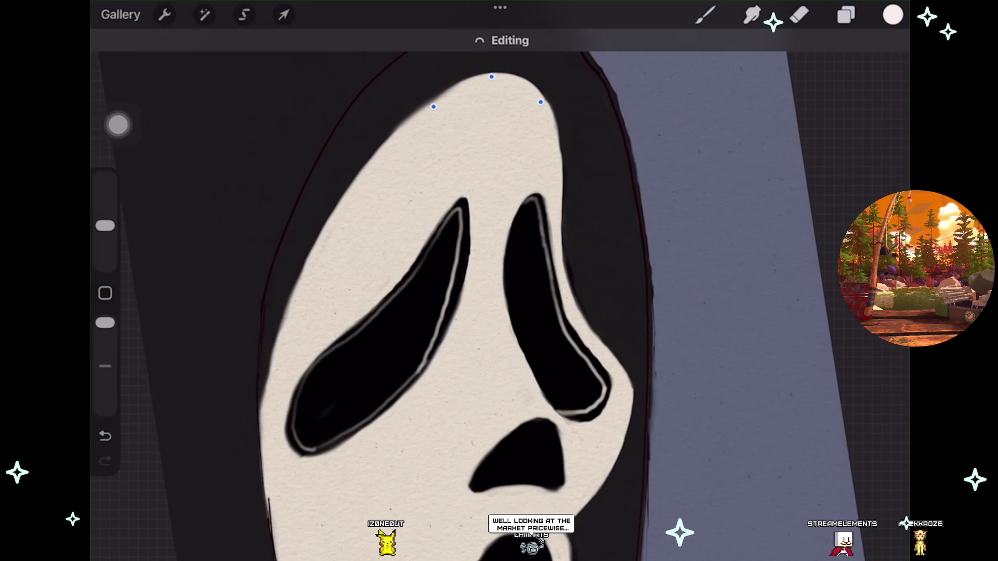
{"action": "left_click", "coordinate": [704, 15]}
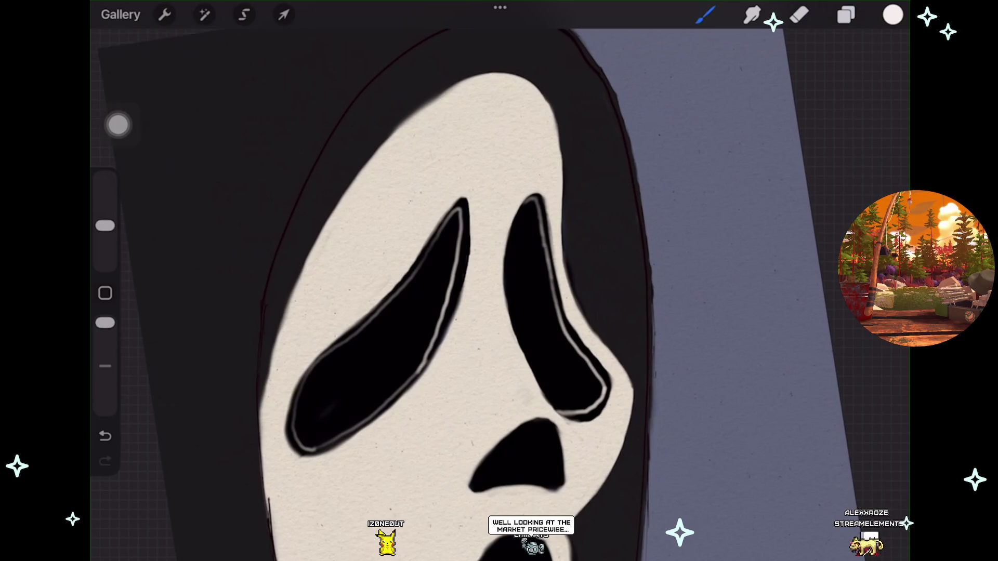
Step: Undo three stray strokes left near the top and edge of the face
{"action": "key", "text": "ctrl+z"}
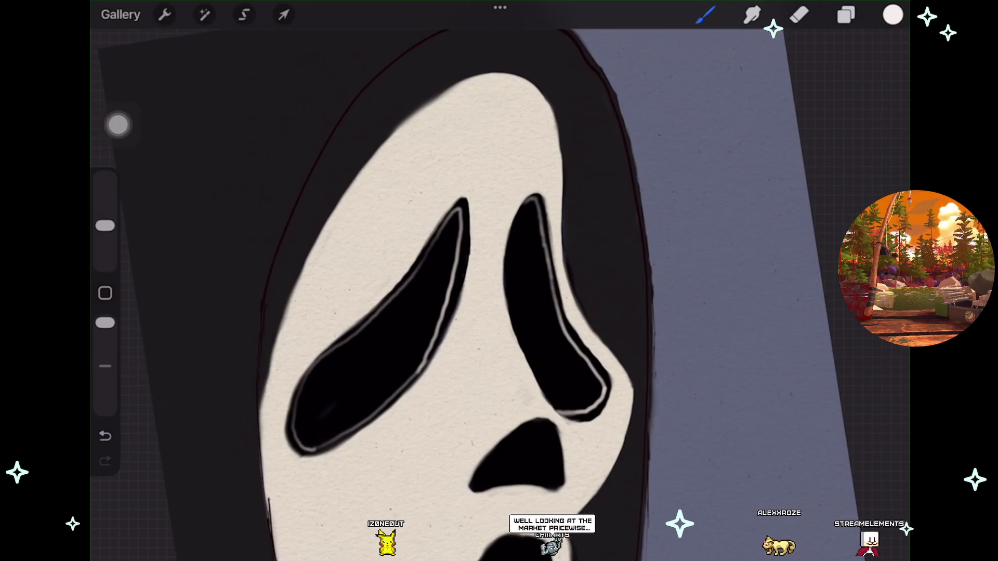
{"action": "key", "text": "ctrl+z"}
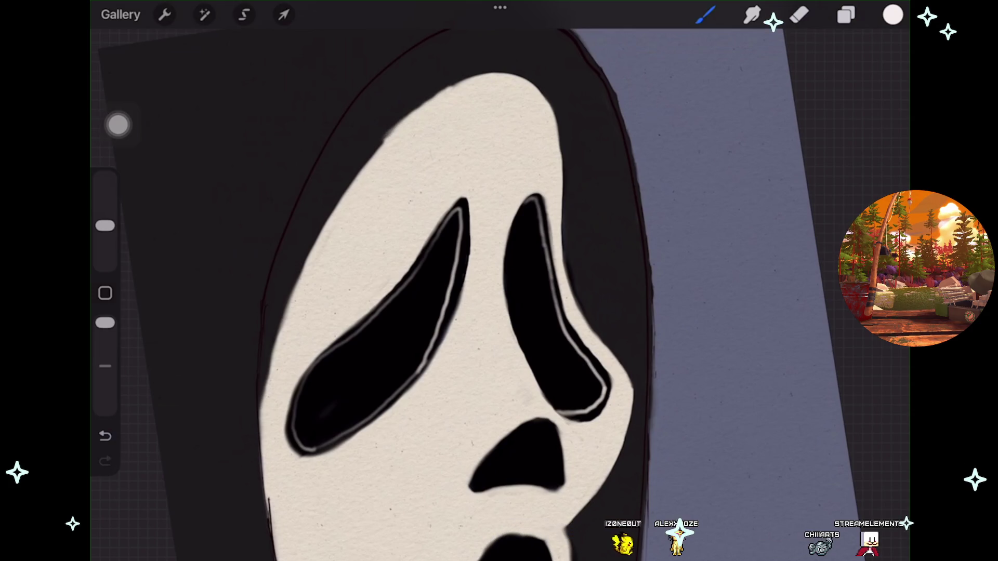
{"action": "key", "text": "ctrl+z"}
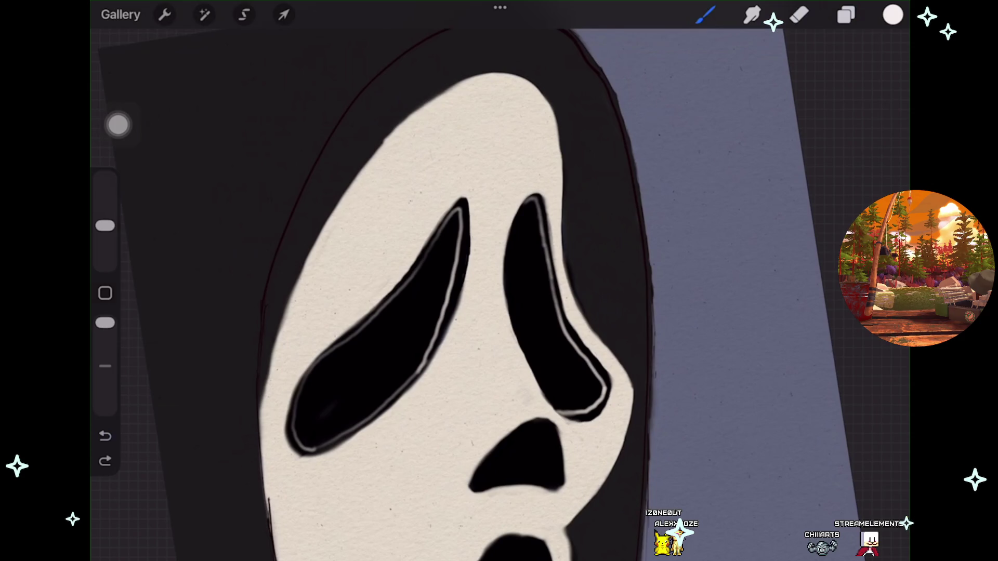
Step: Zoom in to inspect the mask and undo the two most recent changes
{"action": "scroll", "coordinate": [416, 280], "scroll_direction": "down", "scroll_amount": 1}
{"action": "scroll", "coordinate": [416, 281], "scroll_direction": "down", "scroll_amount": 2}
{"action": "scroll", "coordinate": [416, 280], "scroll_direction": "down", "scroll_amount": 2}
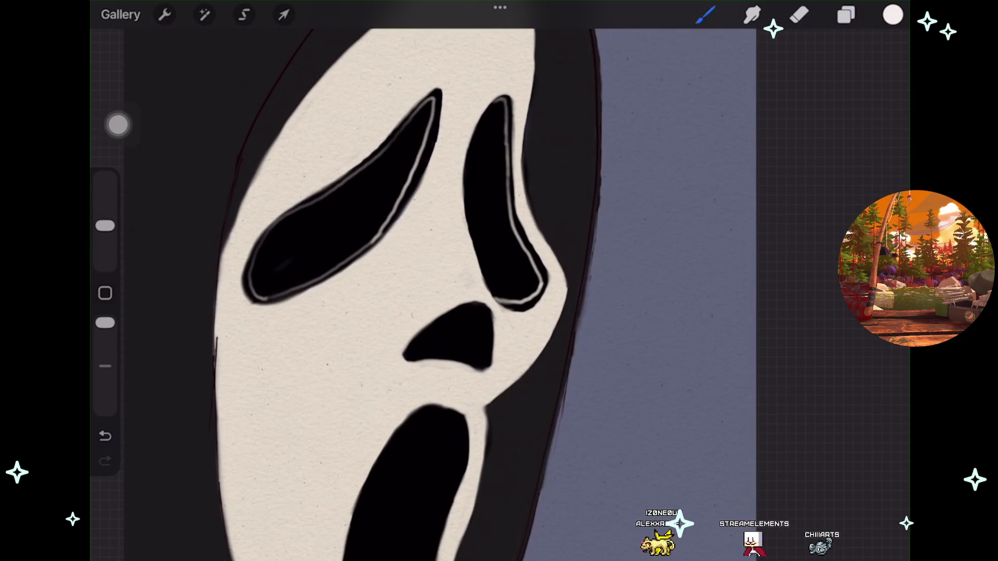
{"action": "scroll", "coordinate": [415, 280], "scroll_direction": "down", "scroll_amount": 2}
{"action": "scroll", "coordinate": [415, 280], "scroll_direction": "down", "scroll_amount": 2}
{"action": "scroll", "coordinate": [415, 281], "scroll_direction": "down", "scroll_amount": 1}
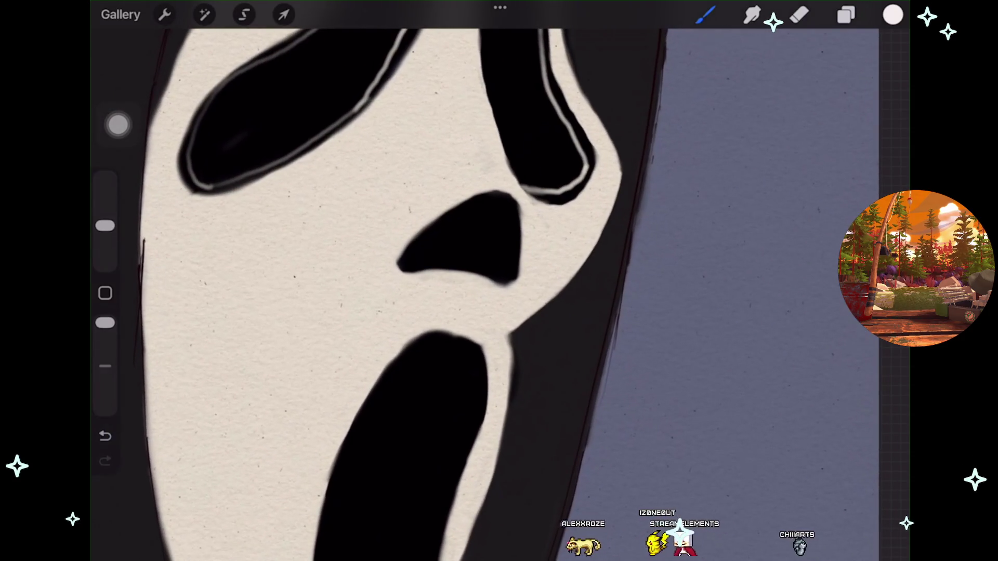
{"action": "scroll", "coordinate": [416, 281], "scroll_direction": "down", "scroll_amount": 3}
{"action": "scroll", "coordinate": [416, 281], "scroll_direction": "down", "scroll_amount": 2}
{"action": "scroll", "coordinate": [416, 280], "scroll_direction": "down", "scroll_amount": 1}
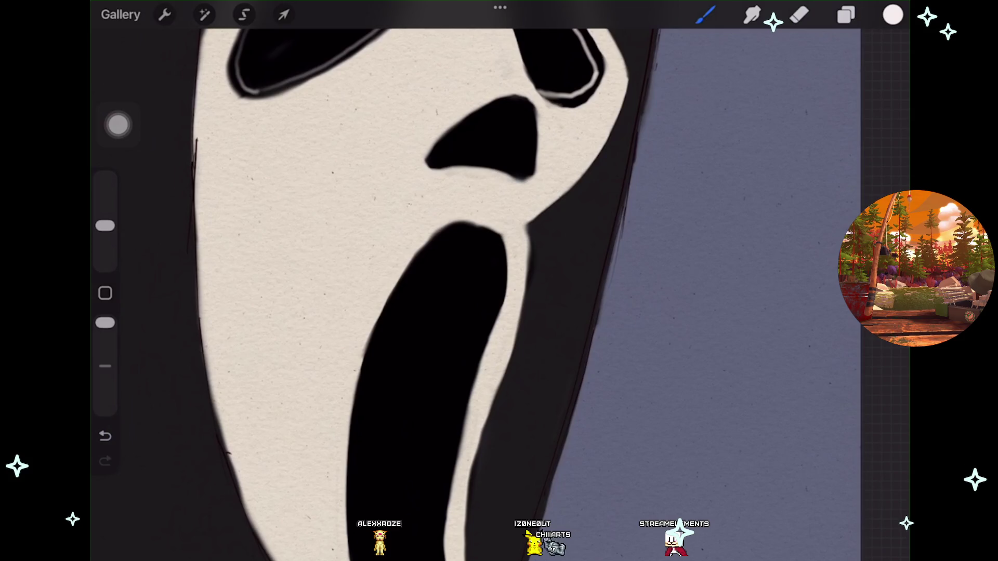
{"action": "scroll", "coordinate": [467, 280], "scroll_direction": "down", "scroll_amount": 3}
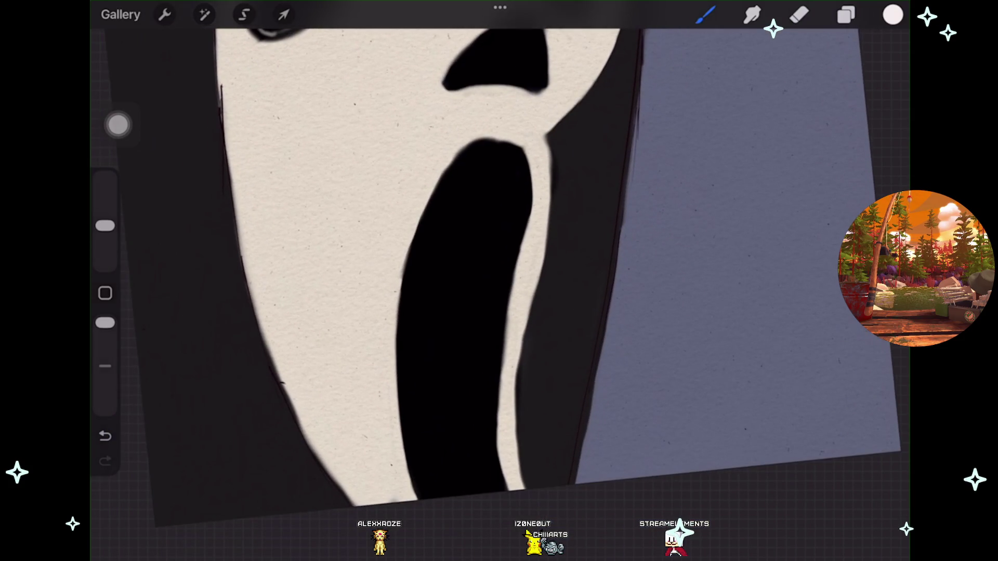
{"action": "scroll", "coordinate": [499, 233], "scroll_direction": "up", "scroll_amount": 3}
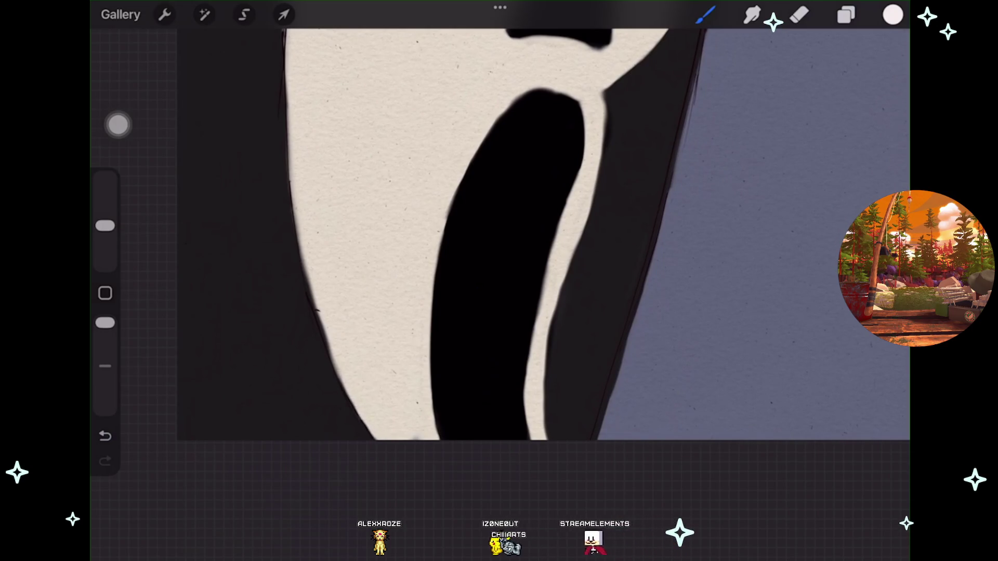
{"action": "key", "text": "ctrl+z"}
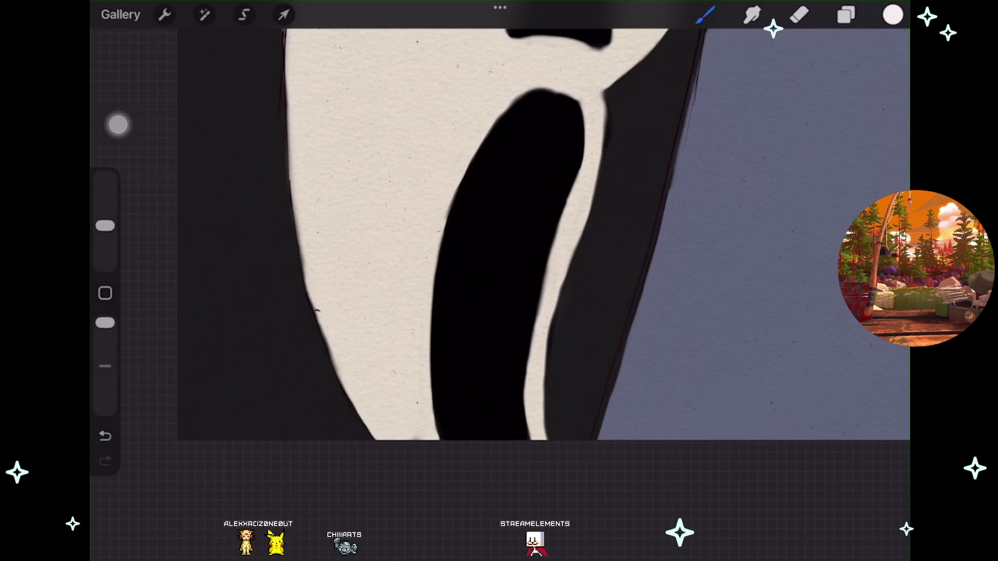
{"action": "left_click", "coordinate": [105, 436]}
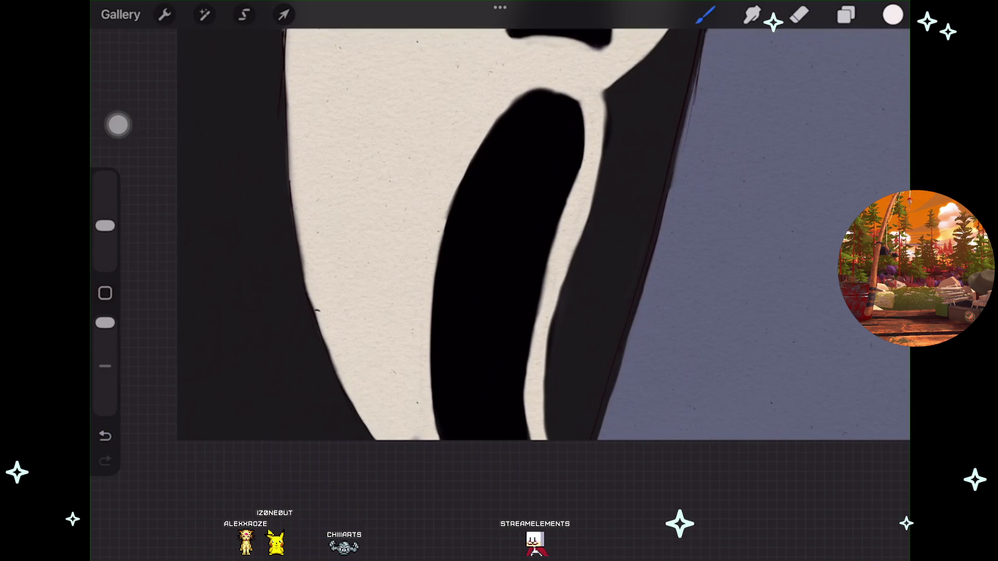
Step: Undo two more strokes to remove the grey smudge beside the mouth, then pick the Eraser
{"action": "scroll", "coordinate": [499, 233], "scroll_direction": "down", "scroll_amount": 5}
{"action": "scroll", "coordinate": [499, 234], "scroll_direction": "up", "scroll_amount": 5}
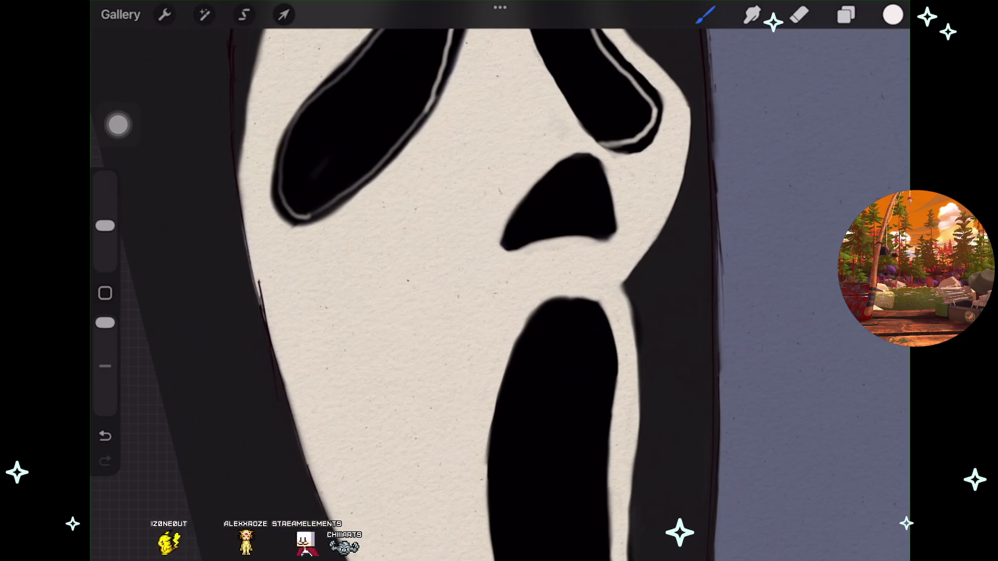
{"action": "scroll", "coordinate": [498, 281], "scroll_direction": "down", "scroll_amount": 3}
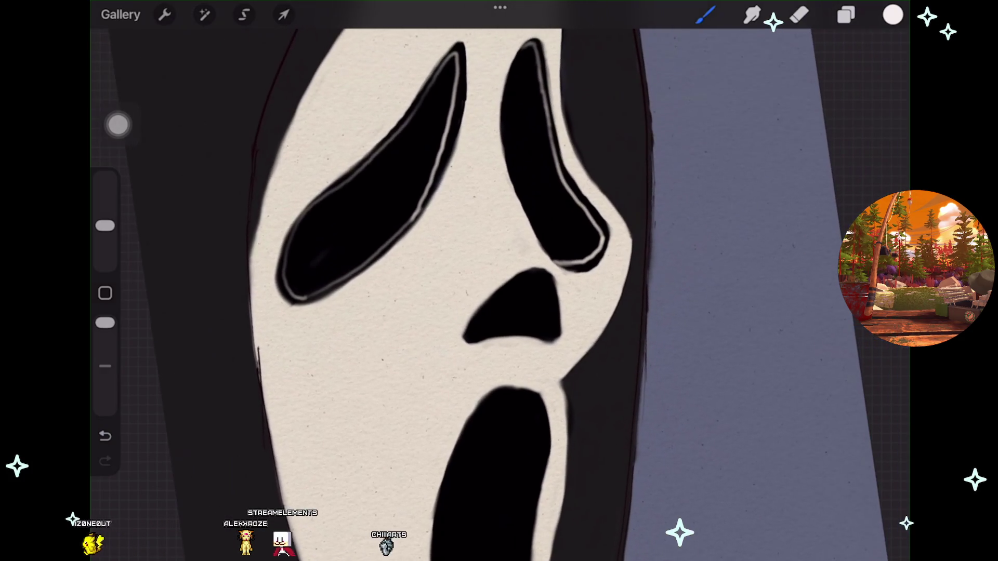
{"action": "scroll", "coordinate": [499, 281], "scroll_direction": "up", "scroll_amount": 4}
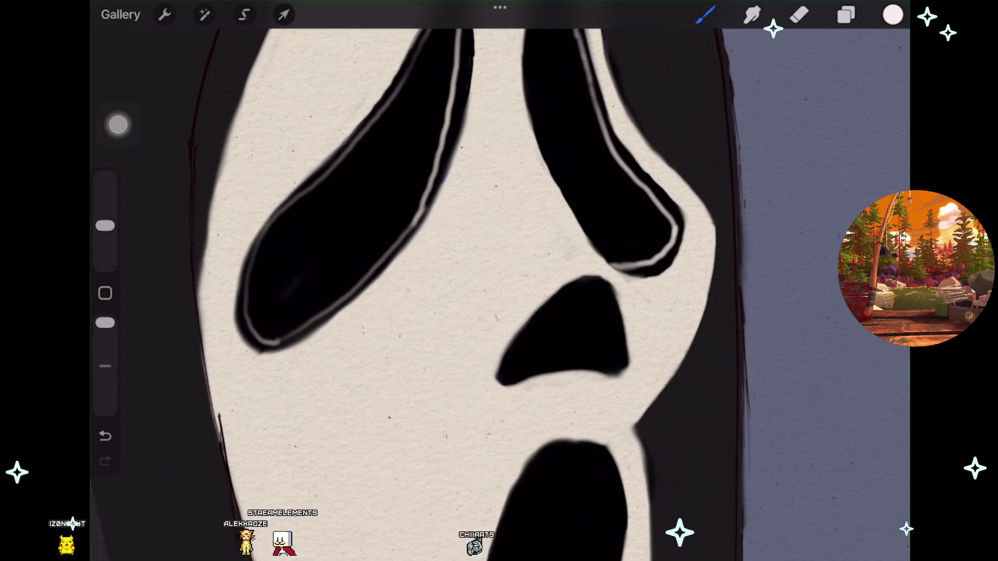
{"action": "scroll", "coordinate": [499, 280], "scroll_direction": "down", "scroll_amount": 2}
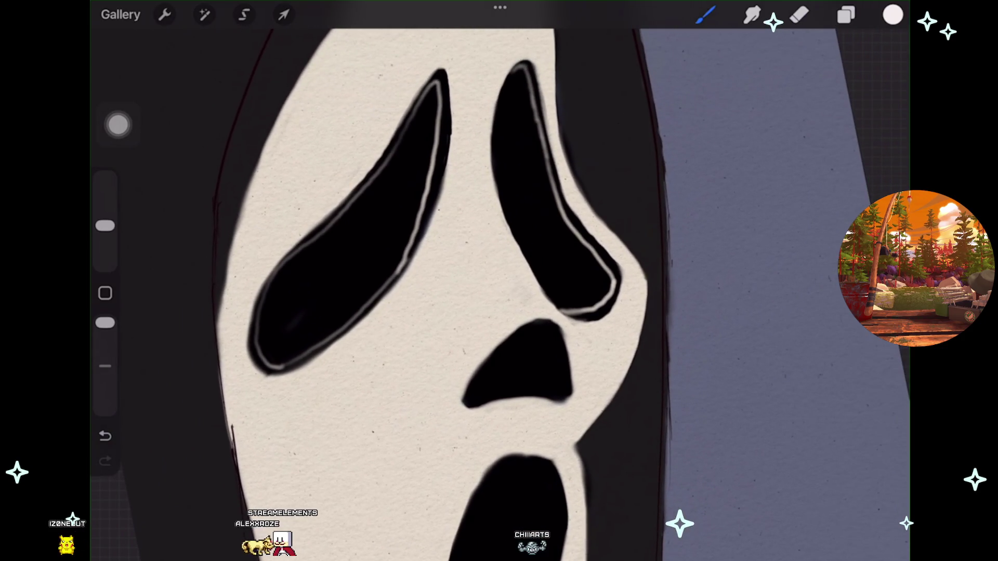
{"action": "scroll", "coordinate": [499, 281], "scroll_direction": "down", "scroll_amount": 3}
{"action": "scroll", "coordinate": [499, 281], "scroll_direction": "up", "scroll_amount": 2}
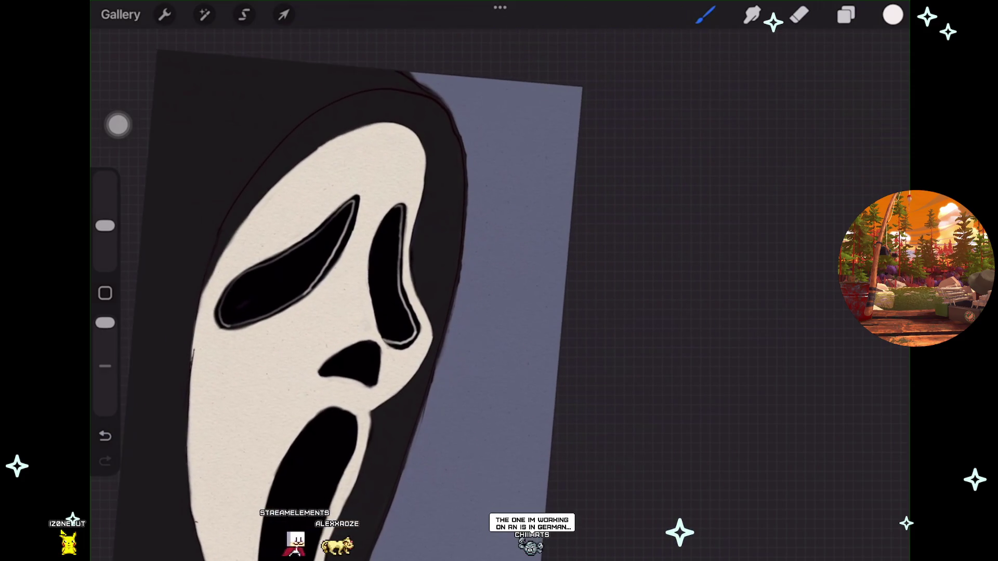
{"action": "scroll", "coordinate": [498, 280], "scroll_direction": "down", "scroll_amount": 2}
{"action": "scroll", "coordinate": [499, 280], "scroll_direction": "up", "scroll_amount": 3}
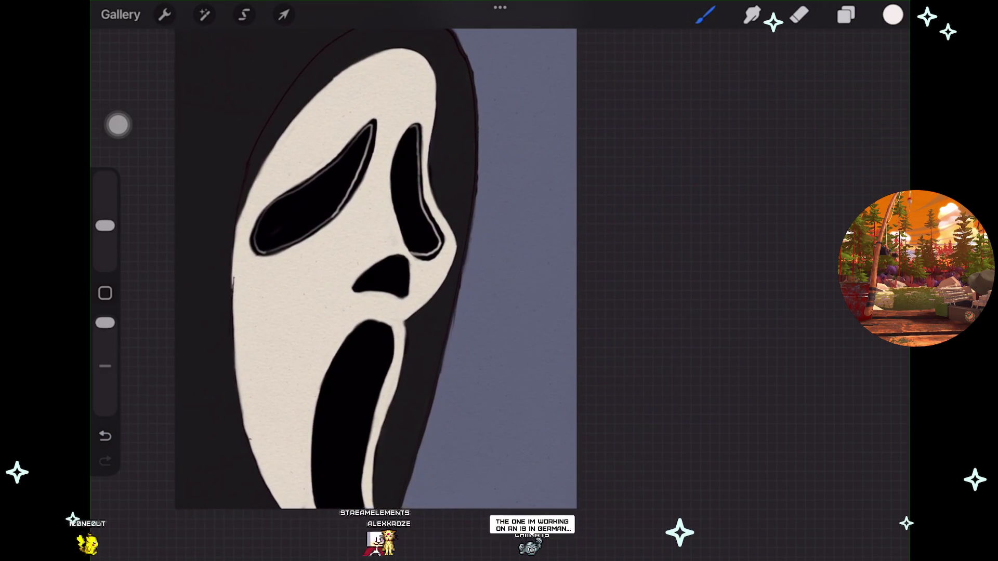
{"action": "scroll", "coordinate": [498, 281], "scroll_direction": "up", "scroll_amount": 3}
{"action": "scroll", "coordinate": [499, 281], "scroll_direction": "up", "scroll_amount": 2}
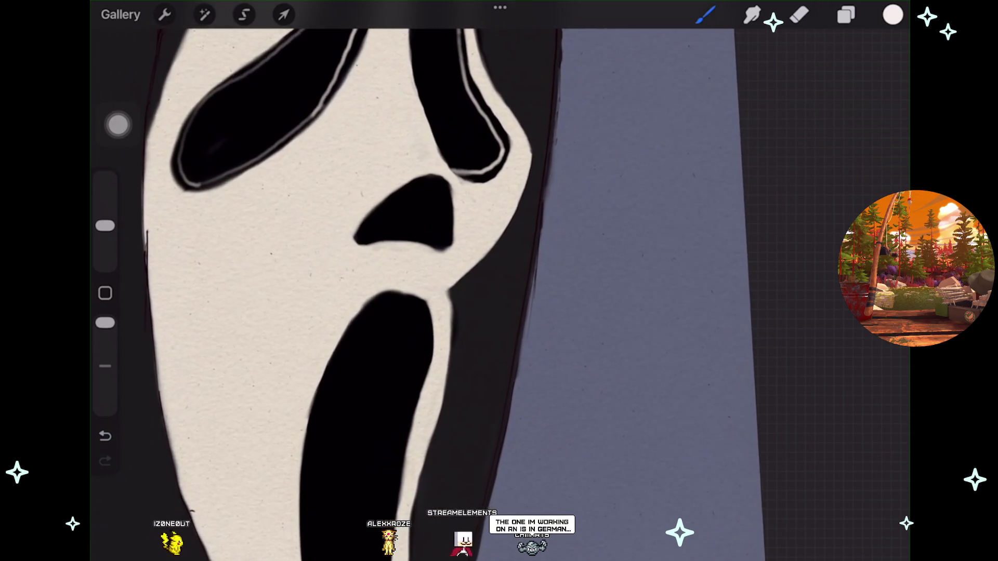
{"action": "scroll", "coordinate": [499, 280], "scroll_direction": "left", "scroll_amount": 1}
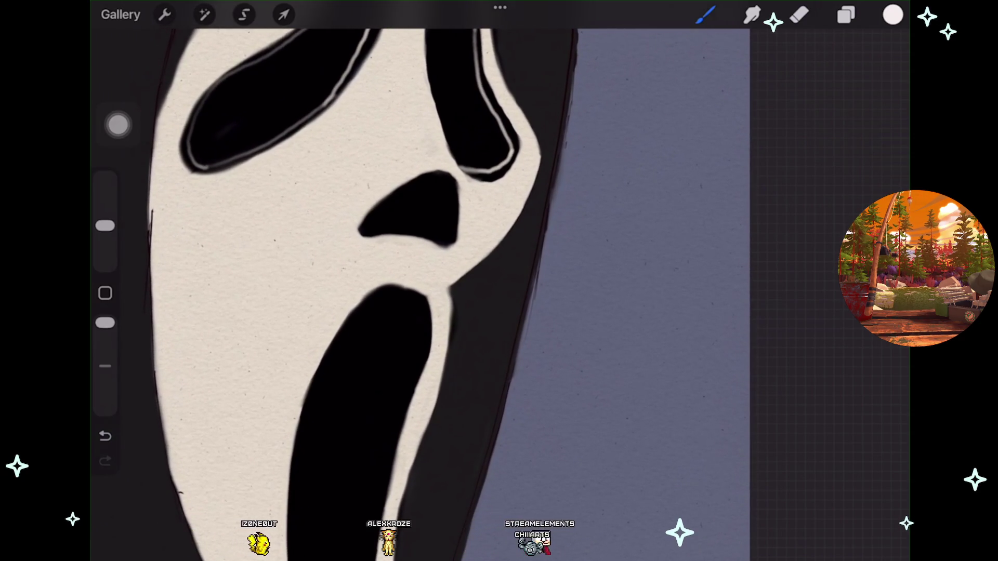
{"action": "key", "text": "ctrl+z"}
{"action": "scroll", "coordinate": [499, 280], "scroll_direction": "up", "scroll_amount": 2}
{"action": "scroll", "coordinate": [499, 280], "scroll_direction": "up", "scroll_amount": 3}
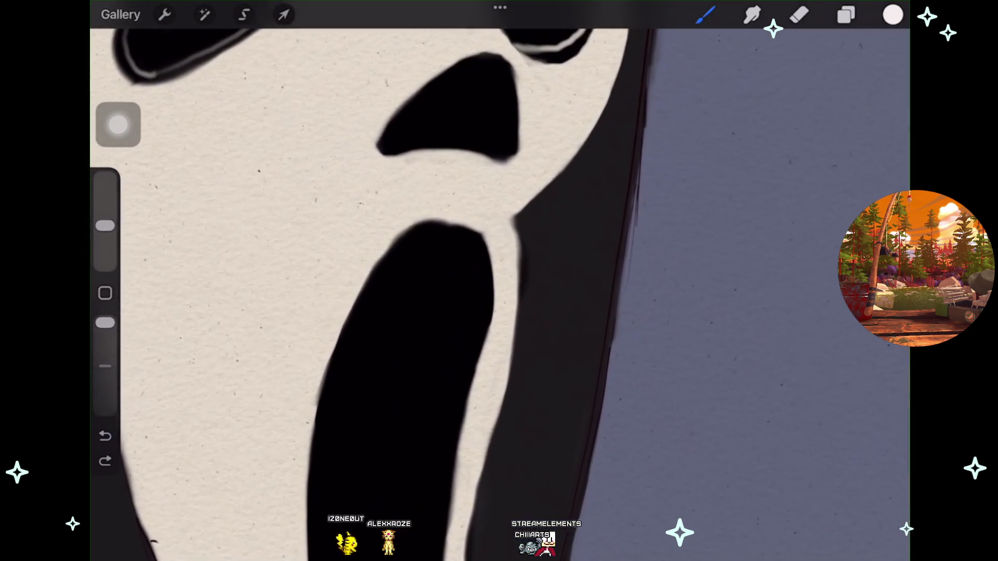
{"action": "scroll", "coordinate": [498, 281], "scroll_direction": "left", "scroll_amount": 1}
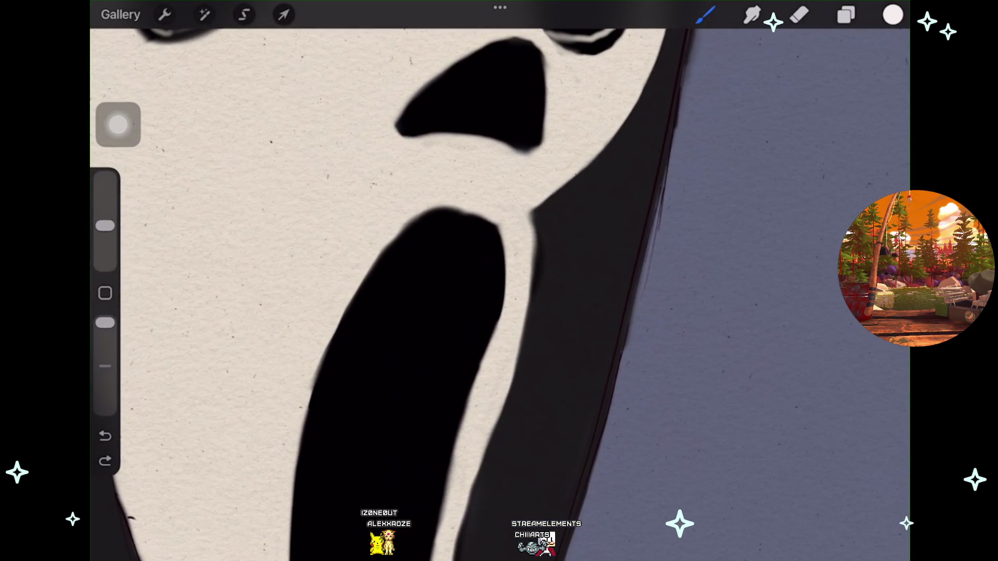
{"action": "scroll", "coordinate": [499, 280], "scroll_direction": "left", "scroll_amount": 2}
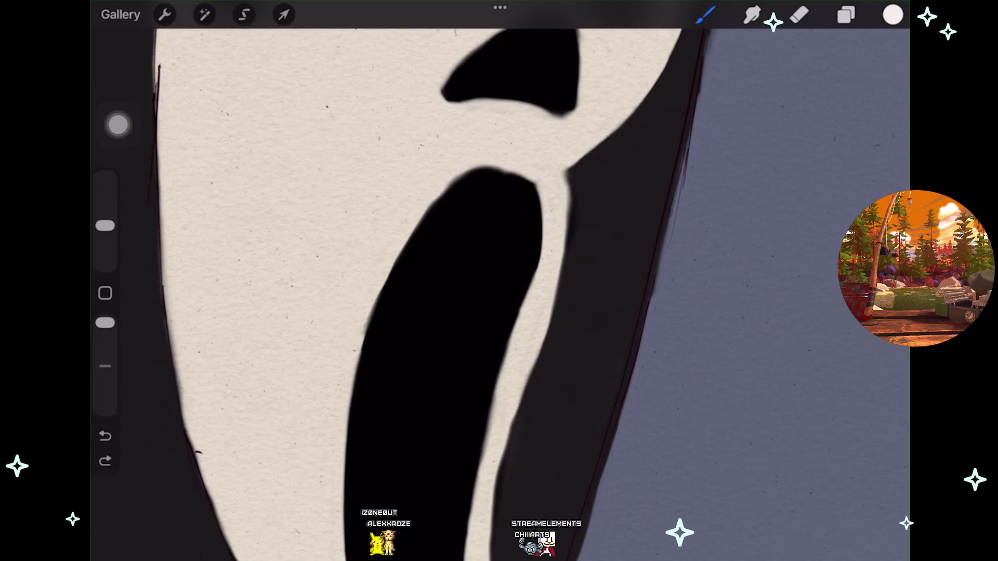
{"action": "key", "text": "ctrl+z"}
{"action": "key", "text": "e"}
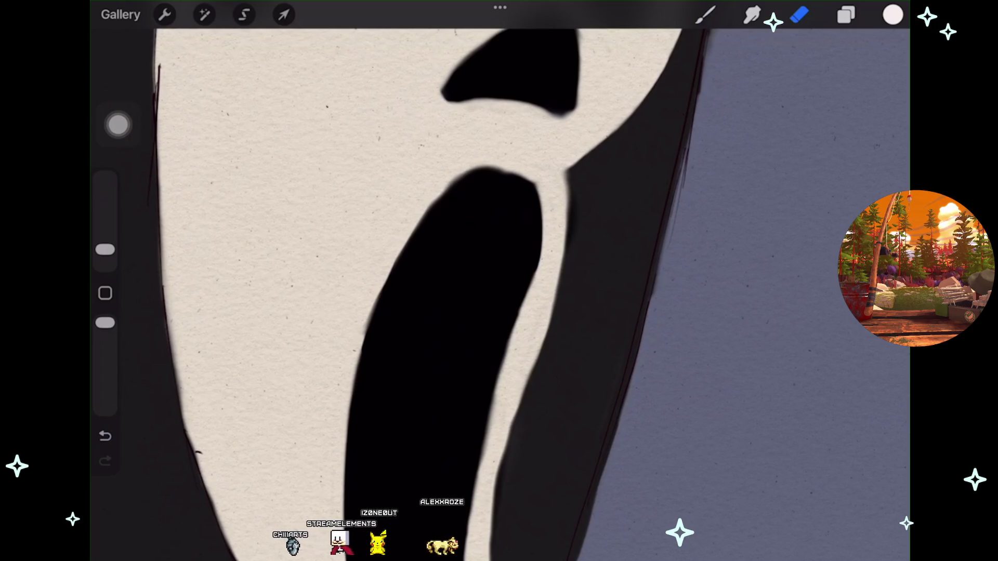
Step: Undo the last erase stroke on the mouth edge and set the eraser size to 1%
{"action": "scroll", "coordinate": [498, 280], "scroll_direction": "left", "scroll_amount": 1}
{"action": "scroll", "coordinate": [499, 280], "scroll_direction": "right", "scroll_amount": 1}
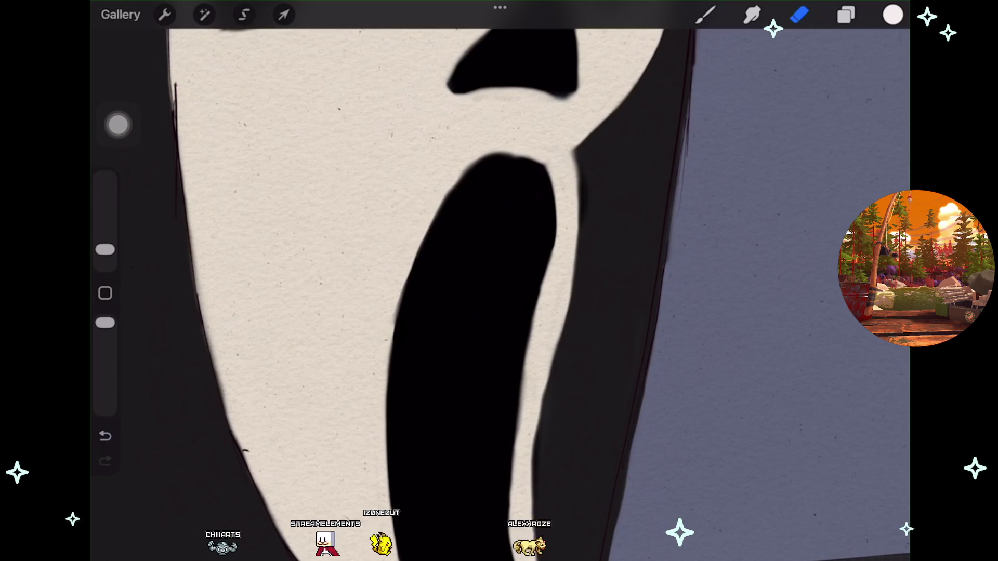
{"action": "scroll", "coordinate": [499, 280], "scroll_direction": "up", "scroll_amount": 2}
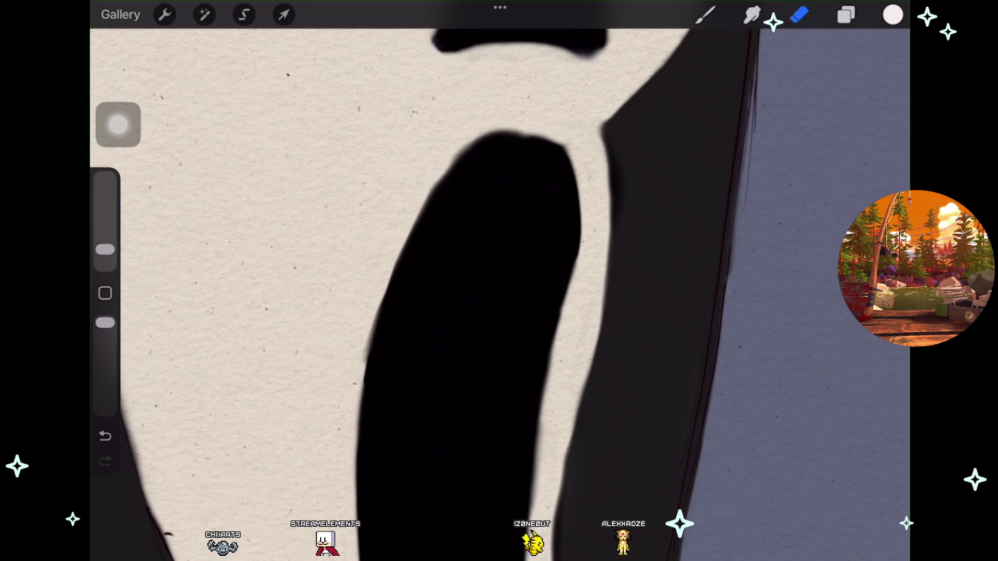
{"action": "scroll", "coordinate": [498, 281], "scroll_direction": "down", "scroll_amount": 2}
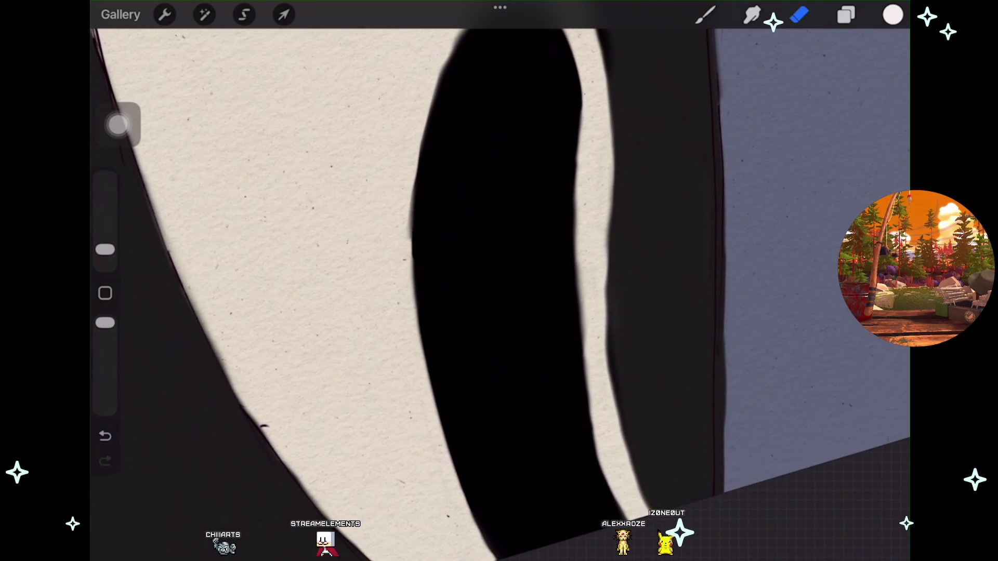
{"action": "key", "text": "ctrl+z"}
{"action": "left_click_drag", "start_coordinate": [105, 250], "coordinate": [105, 262]}
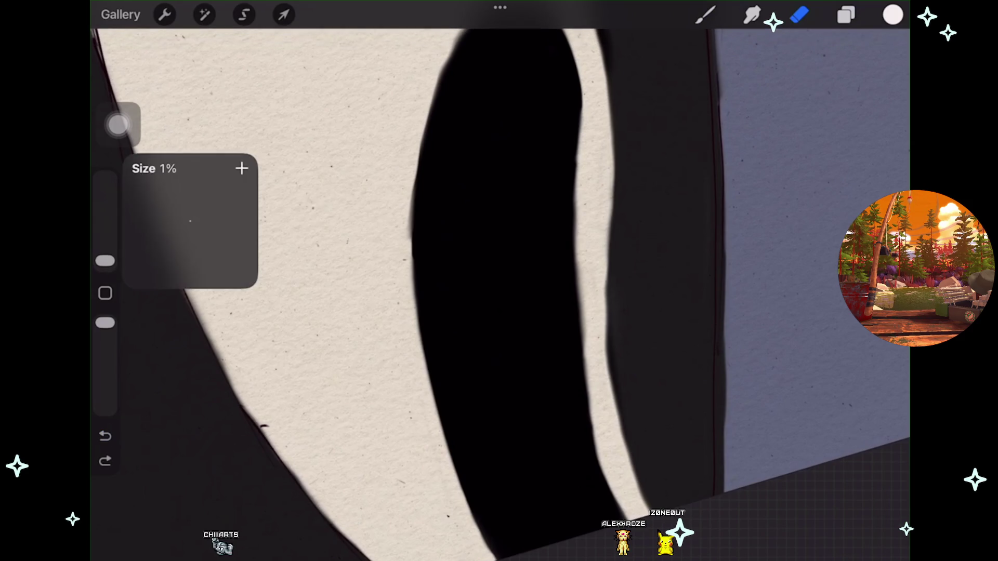
Step: Zoom out to view the whole mask face within the hood
{"action": "scroll", "coordinate": [499, 281], "scroll_direction": "up", "scroll_amount": 3}
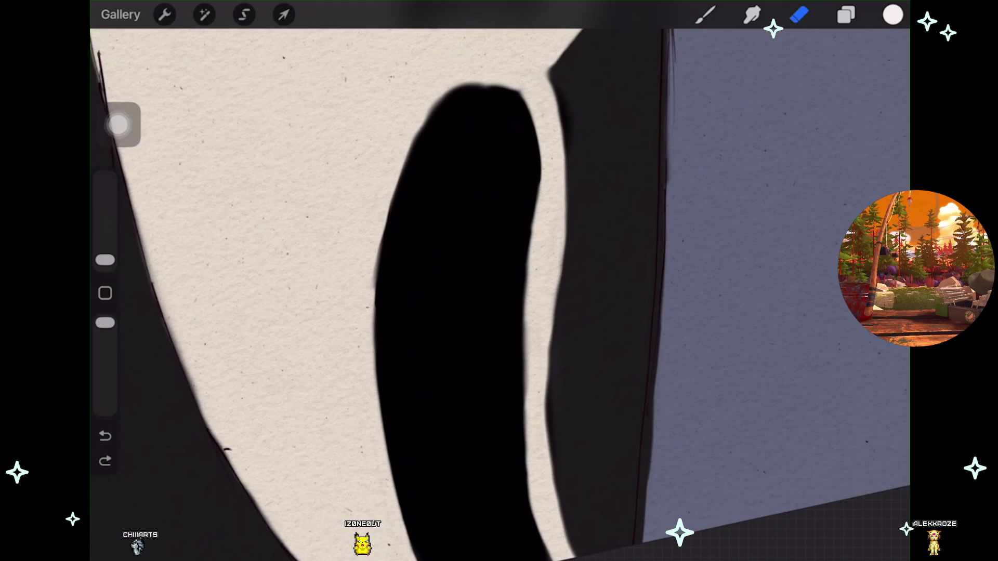
{"action": "scroll", "coordinate": [499, 291], "scroll_direction": "up", "scroll_amount": 3}
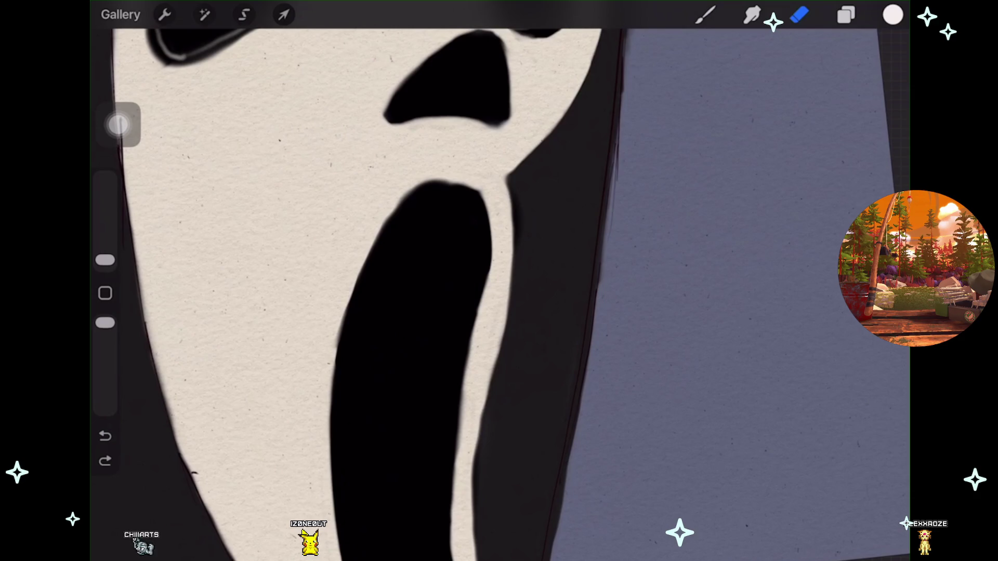
{"action": "scroll", "coordinate": [395, 281], "scroll_direction": "down", "scroll_amount": 3}
{"action": "scroll", "coordinate": [395, 281], "scroll_direction": "down", "scroll_amount": 2}
{"action": "scroll", "coordinate": [395, 280], "scroll_direction": "down", "scroll_amount": 2}
{"action": "scroll", "coordinate": [395, 281], "scroll_direction": "down", "scroll_amount": 1}
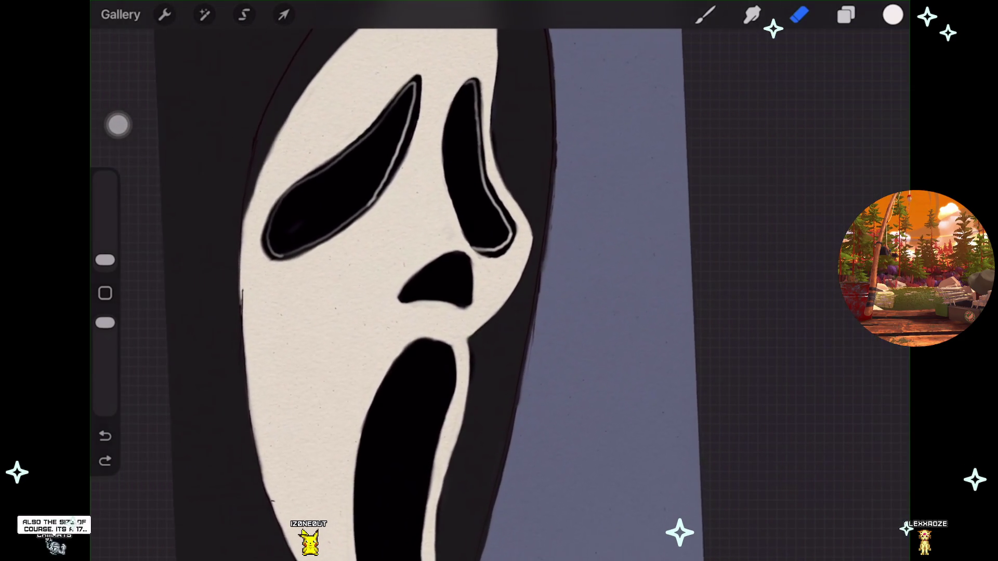
{"action": "scroll", "coordinate": [395, 281], "scroll_direction": "up", "scroll_amount": 1}
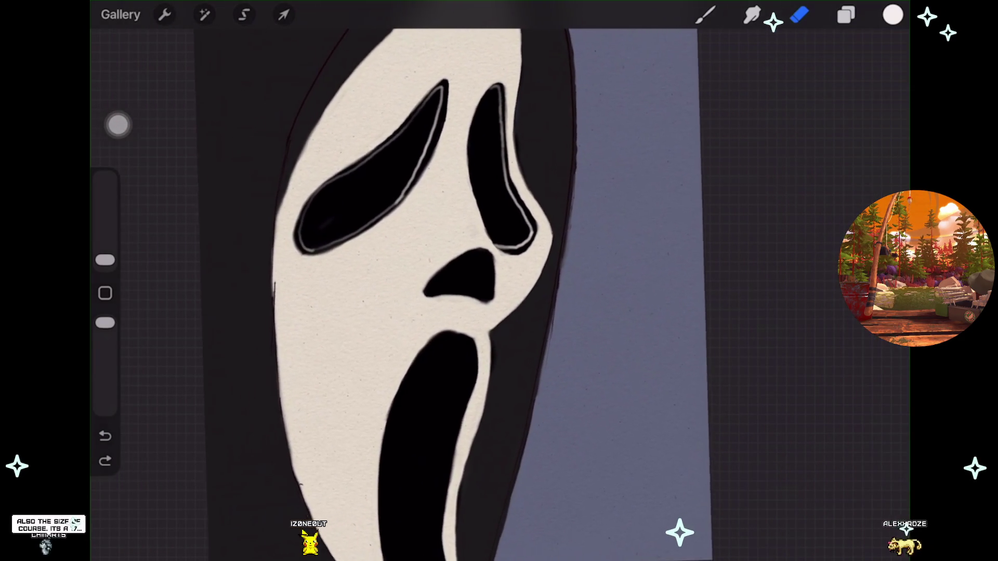
{"action": "scroll", "coordinate": [395, 280], "scroll_direction": "up", "scroll_amount": 1}
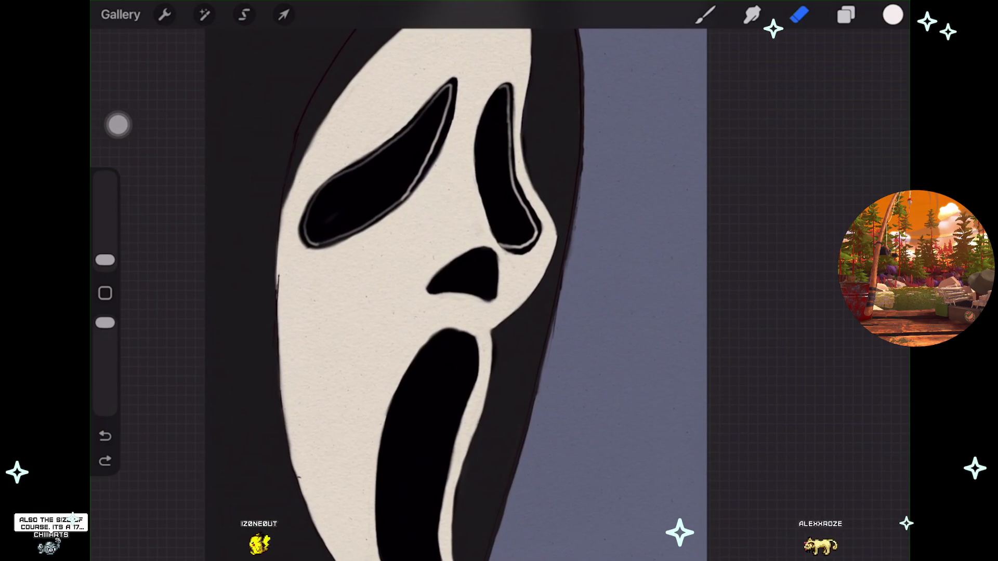
{"action": "scroll", "coordinate": [395, 280], "scroll_direction": "up", "scroll_amount": 1}
{"action": "scroll", "coordinate": [395, 281], "scroll_direction": "down", "scroll_amount": 1}
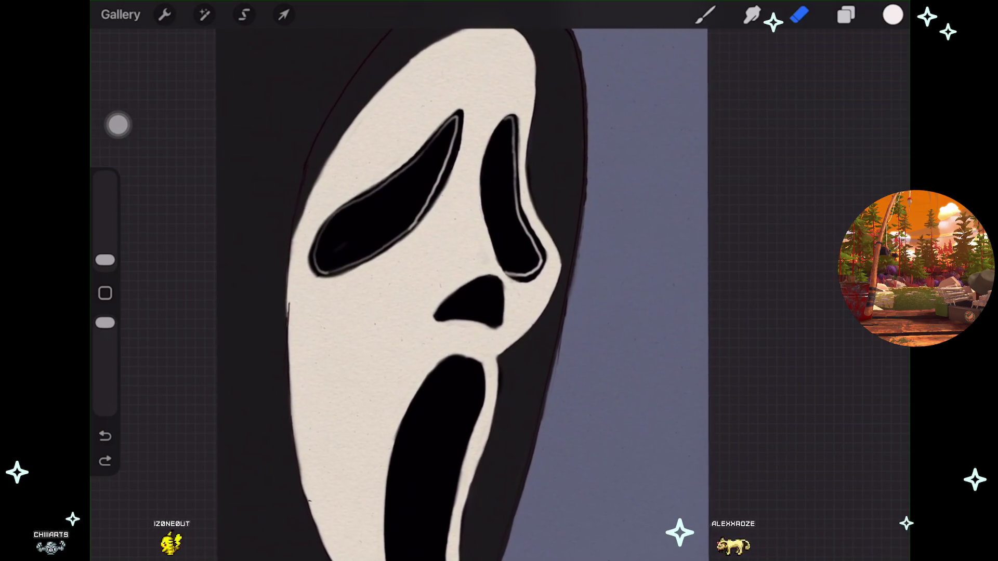
Step: Toggle Layer 12's visibility off and on to check the layers beneath
{"action": "left_click", "coordinate": [846, 15]}
{"action": "left_click", "coordinate": [877, 336]}
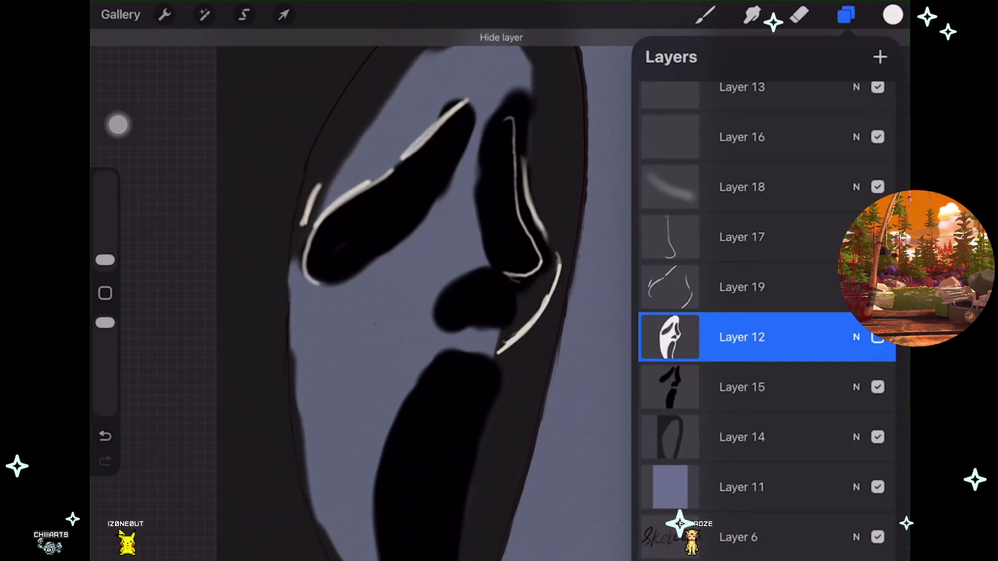
{"action": "left_click", "coordinate": [877, 337]}
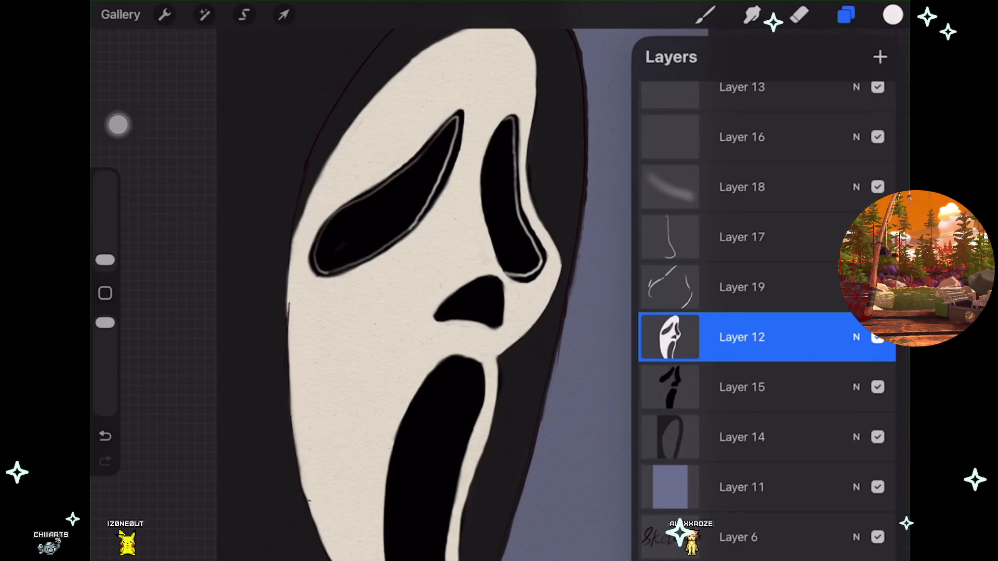
{"action": "left_click", "coordinate": [877, 336]}
{"action": "left_click", "coordinate": [877, 337]}
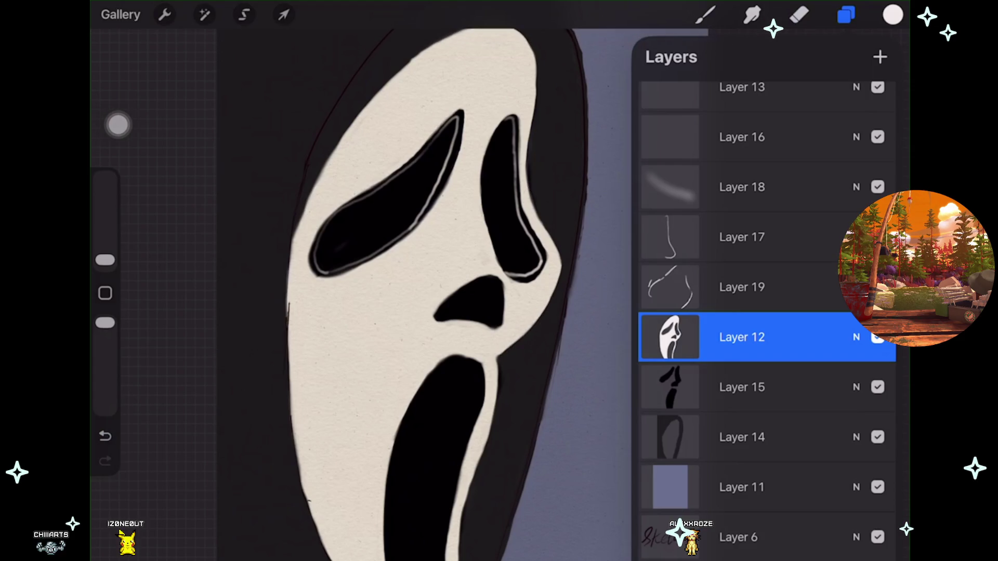
Step: Warp Layer 19's crease lines by nudging the bottom-right handle slightly, then commit
{"action": "left_click", "coordinate": [741, 287]}
{"action": "left_click", "coordinate": [283, 14]}
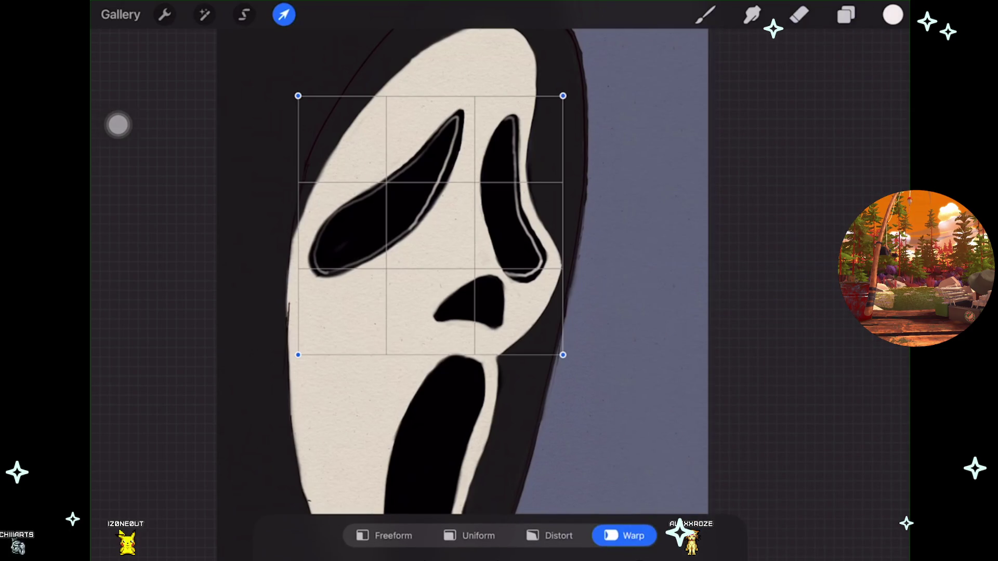
{"action": "left_click_drag", "start_coordinate": [562, 354], "coordinate": [560, 356]}
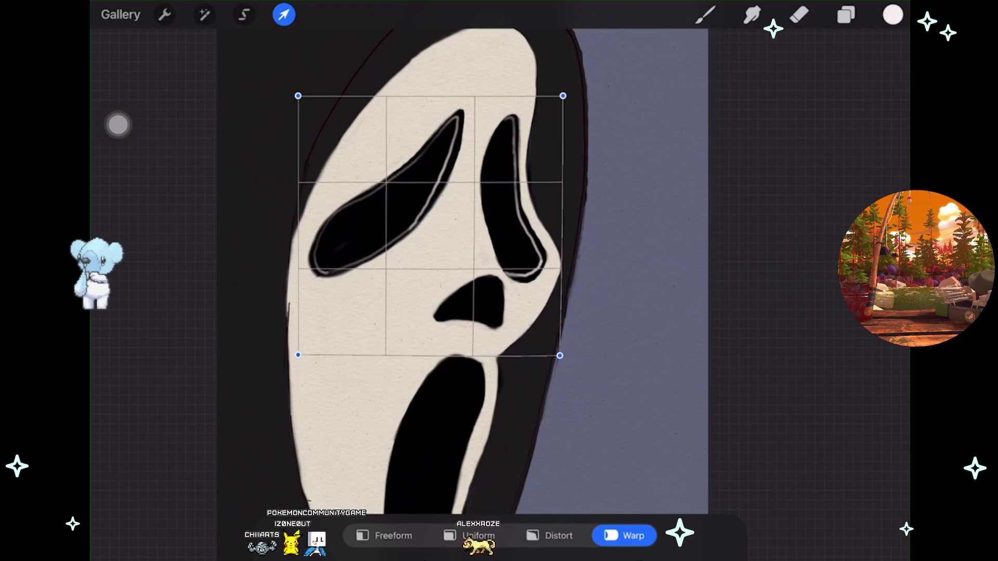
{"action": "key", "text": "e"}
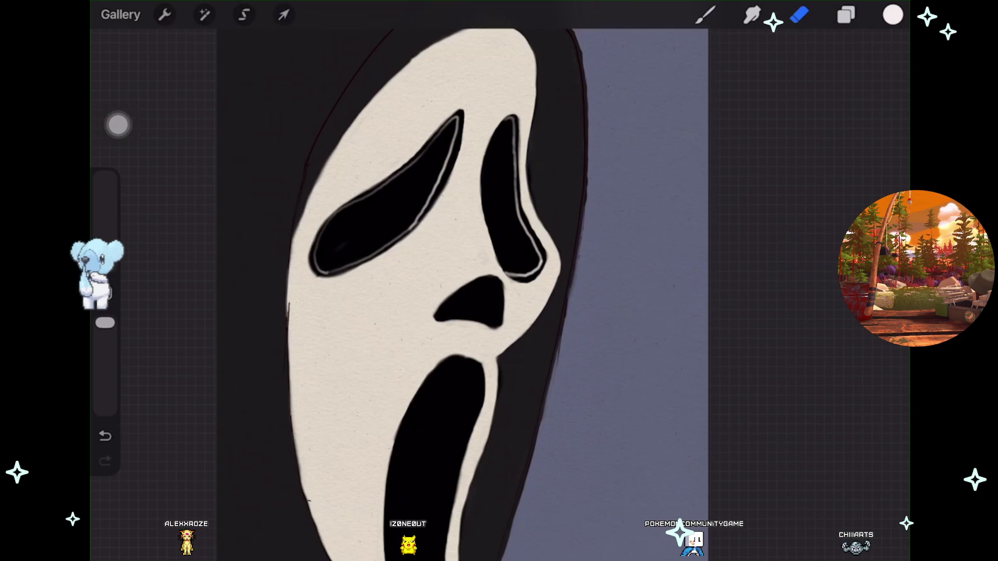
Step: Make the Layer 7 sketch lines and another hidden layer visible, cancelling a trial Gaussian Blur
{"action": "left_click", "coordinate": [845, 15]}
{"action": "scroll", "coordinate": [767, 312], "scroll_direction": "up", "scroll_amount": 1}
{"action": "left_click", "coordinate": [877, 132]}
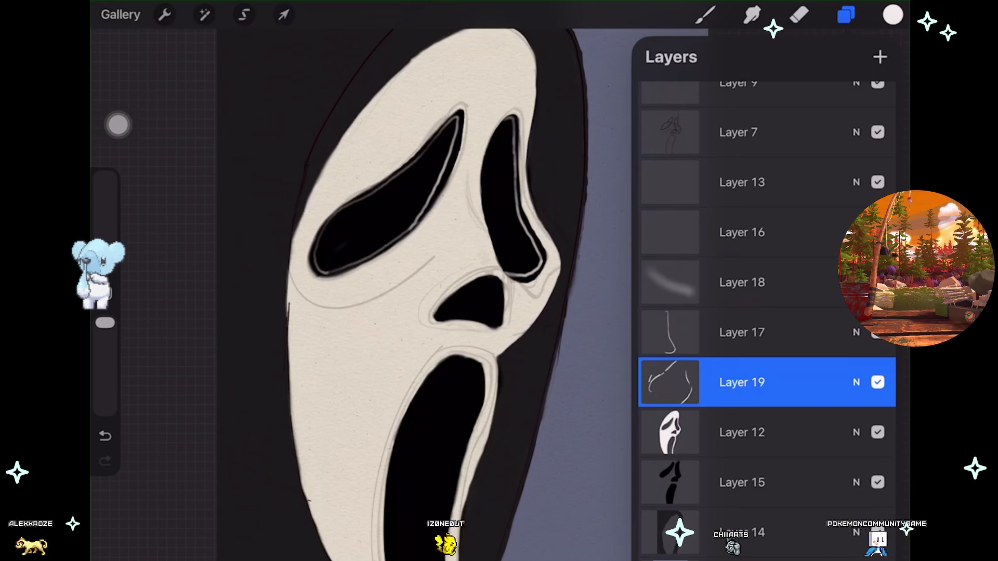
{"action": "left_click", "coordinate": [877, 232]}
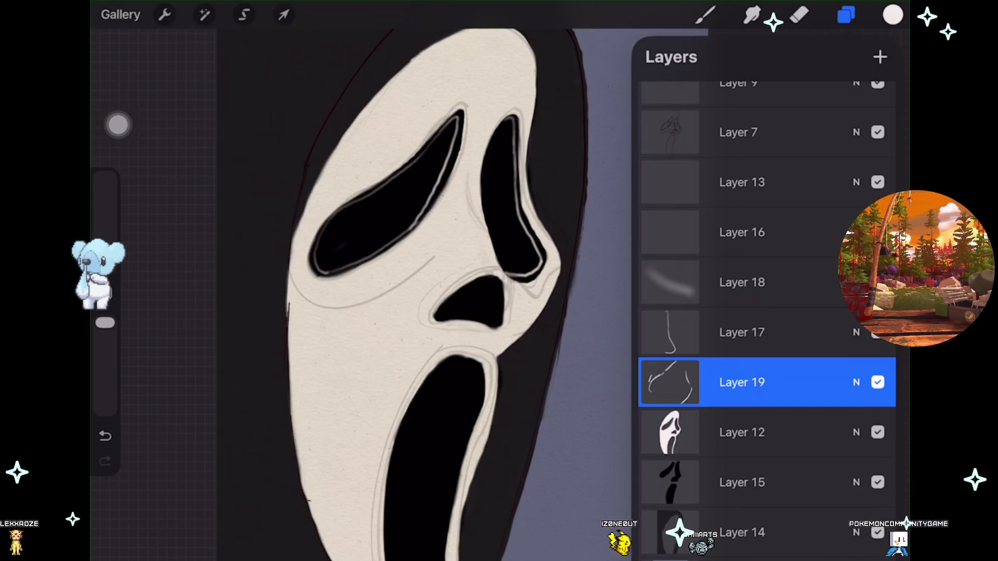
{"action": "left_click", "coordinate": [204, 14]}
{"action": "left_click", "coordinate": [178, 227]}
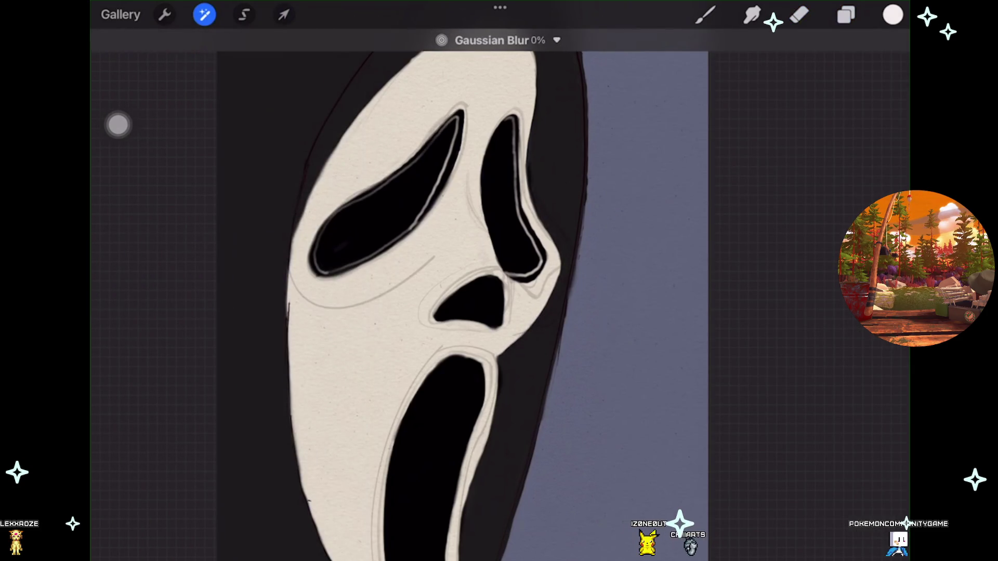
{"action": "left_click", "coordinate": [105, 436]}
Step: Apply an 8% Gaussian Blur to Layer 17's crease line
{"action": "left_click", "coordinate": [846, 14]}
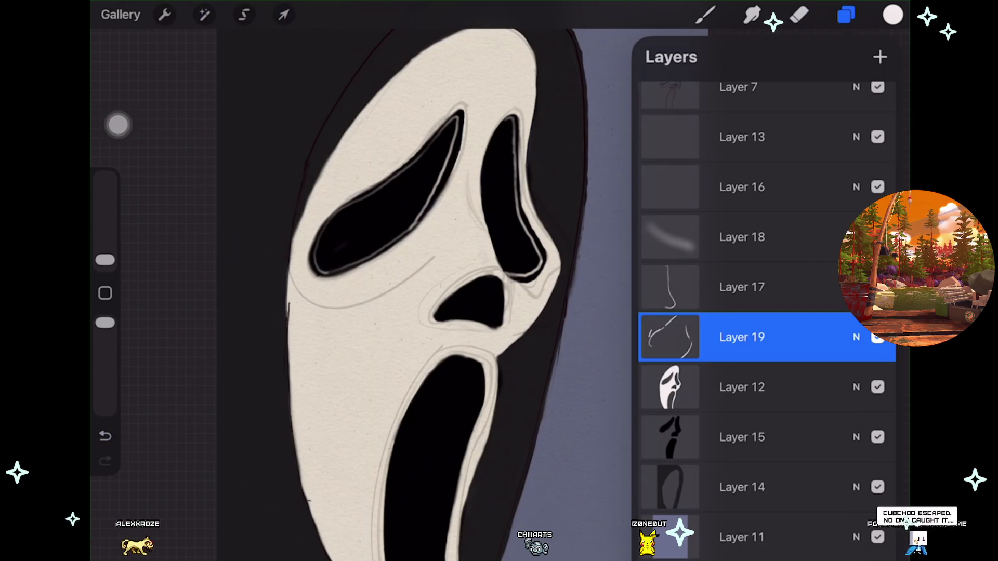
{"action": "left_click", "coordinate": [877, 337]}
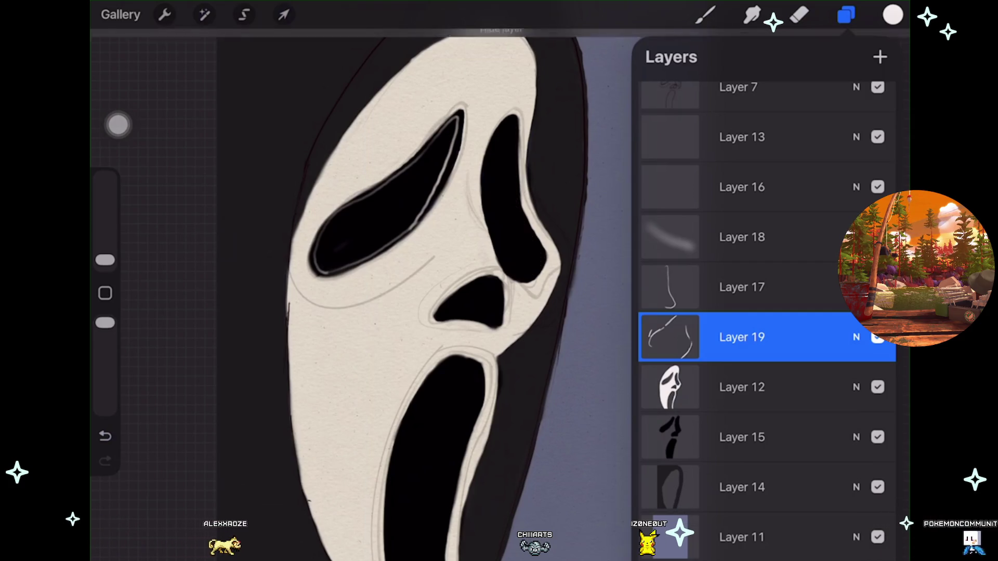
{"action": "left_click", "coordinate": [877, 338]}
{"action": "left_click", "coordinate": [741, 287]}
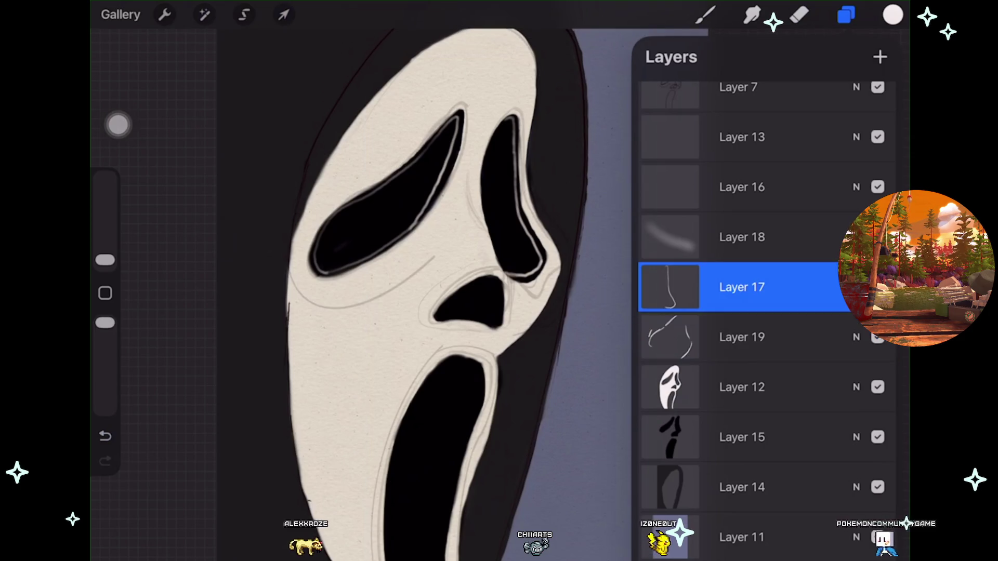
{"action": "left_click", "coordinate": [204, 14]}
{"action": "left_click", "coordinate": [174, 223]}
{"action": "mouse_move", "coordinate": [395, 260]}
{"action": "left_mouse_down"}
{"action": "mouse_move", "coordinate": [485, 260]}
{"action": "mouse_move", "coordinate": [451, 259]}
{"action": "left_mouse_up"}
{"action": "scroll", "coordinate": [463, 291], "scroll_direction": "up", "scroll_amount": 2}
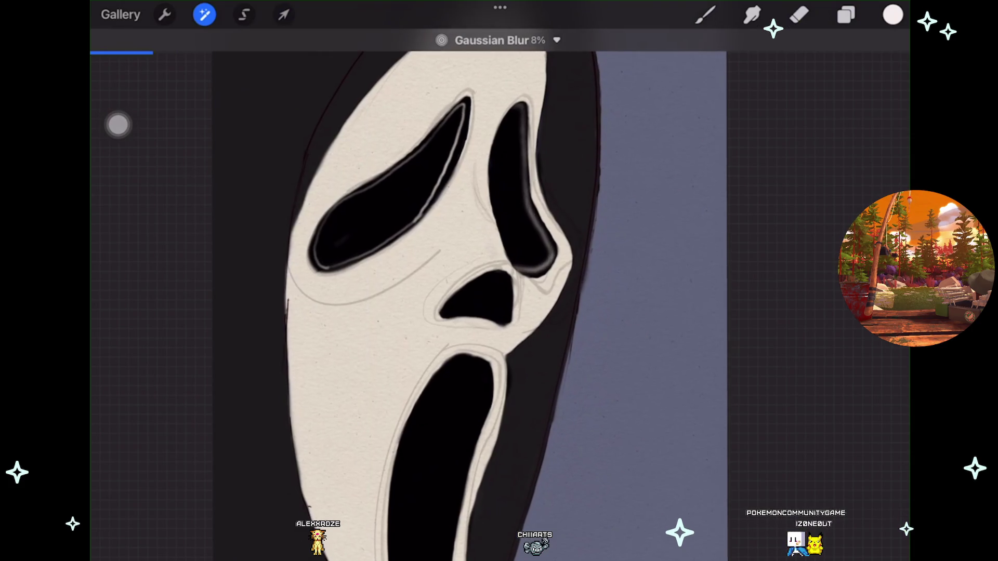
{"action": "left_click", "coordinate": [798, 15]}
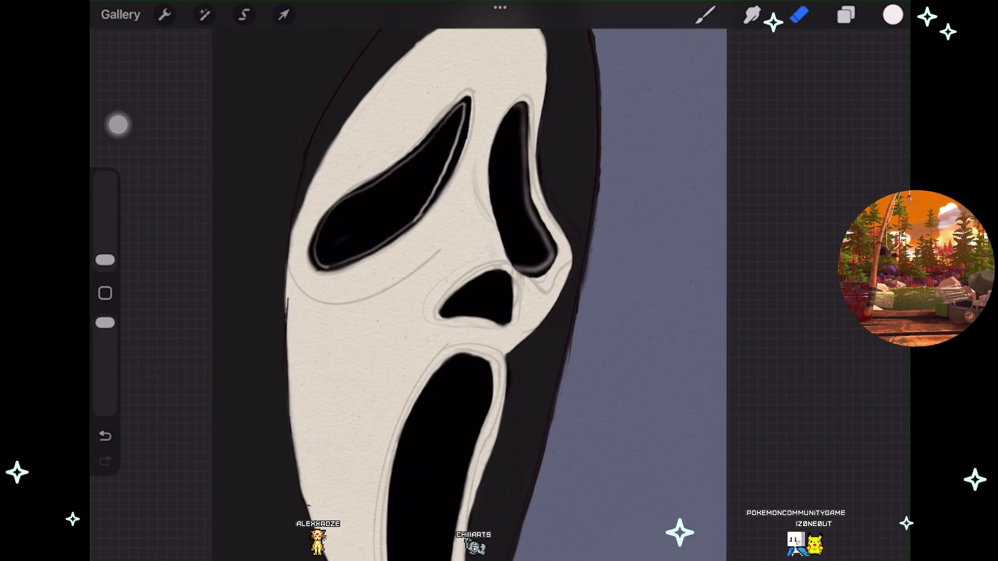
Step: Add a new Layer 20 above the face layer and move Layer 19 beneath it
{"action": "left_click", "coordinate": [846, 14]}
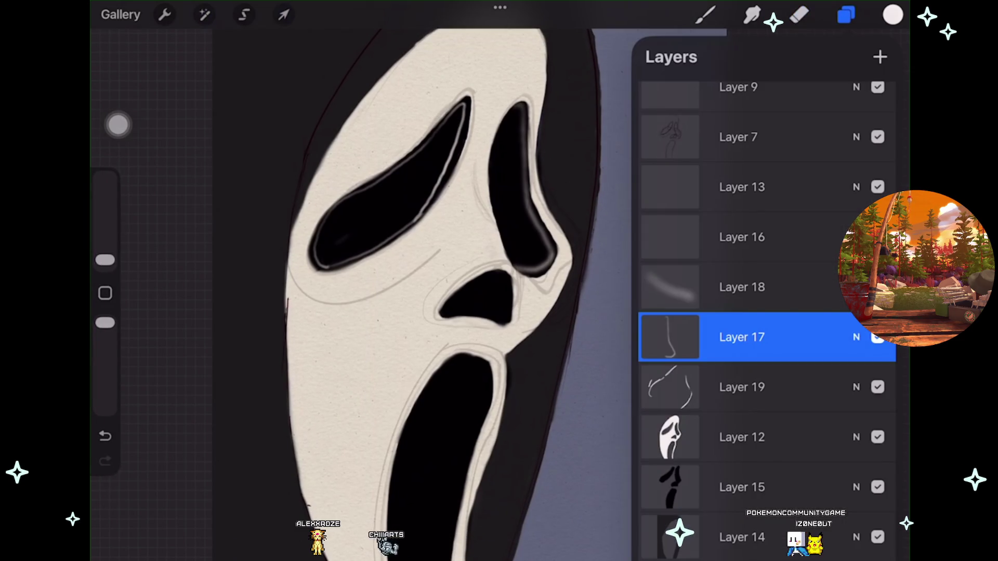
{"action": "left_click", "coordinate": [741, 437]}
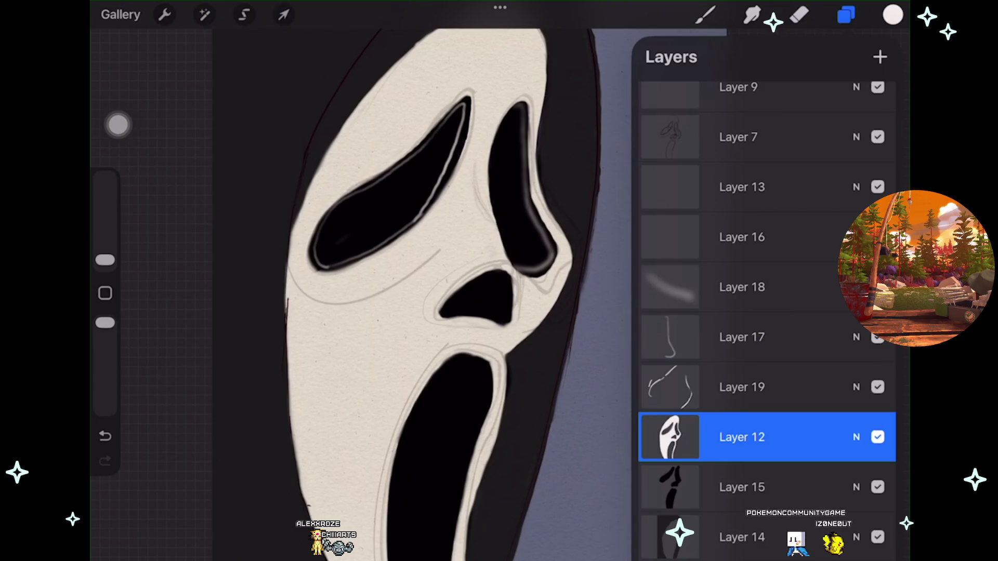
{"action": "left_click", "coordinate": [880, 57]}
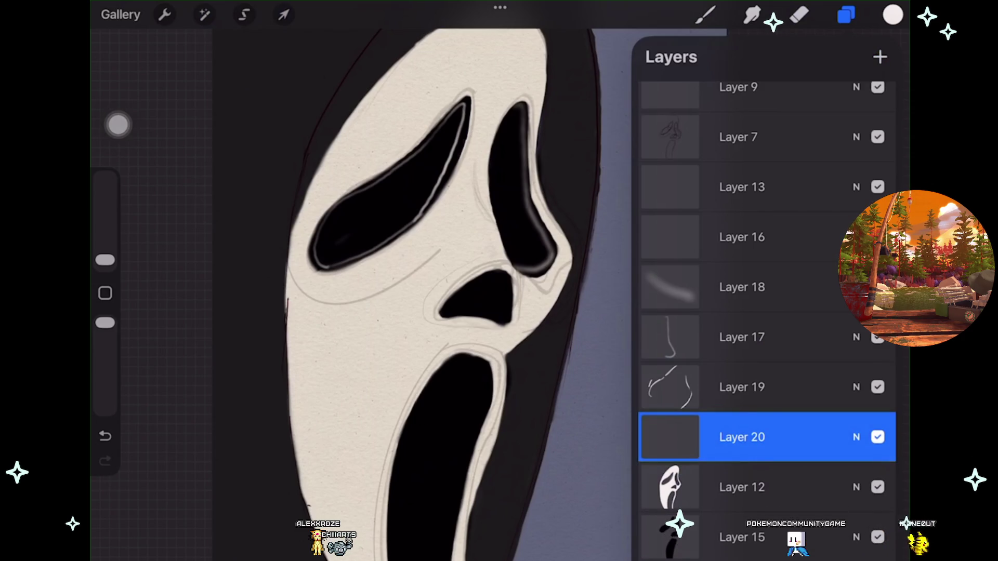
{"action": "left_click_drag", "start_coordinate": [741, 387], "coordinate": [741, 436]}
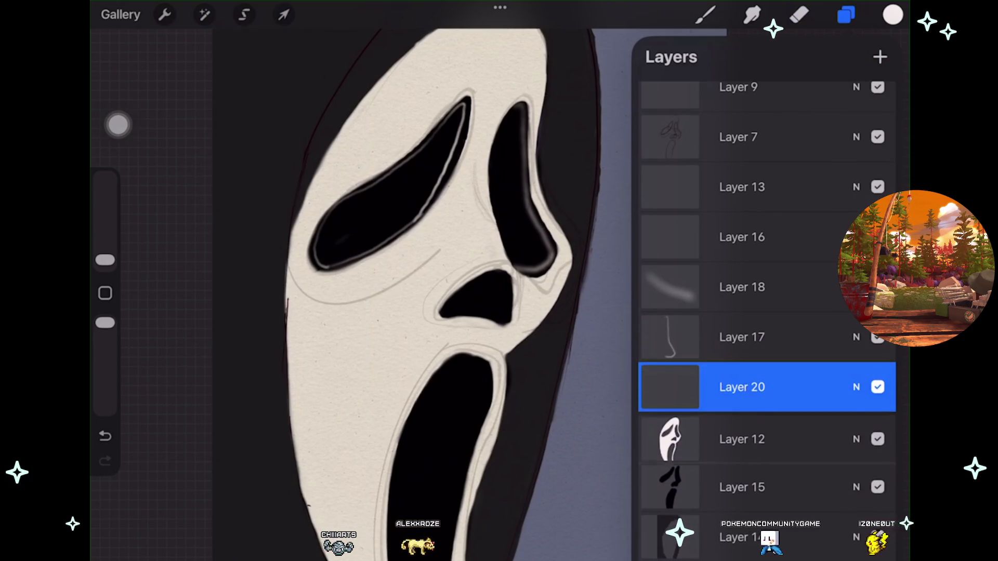
Step: Undo the accidental merge of Layer 19, then reselect the face Layer 12
{"action": "left_click", "coordinate": [752, 15]}
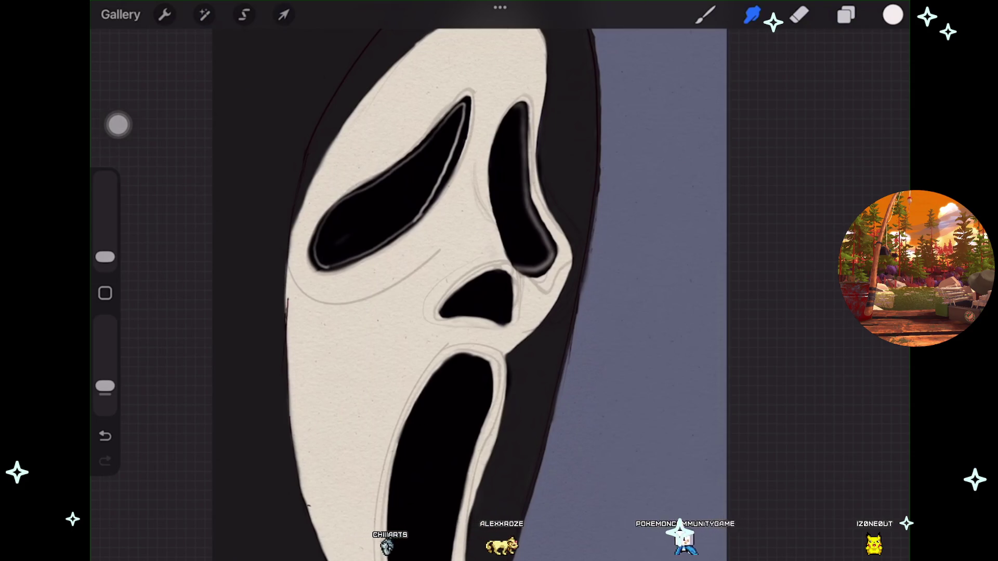
{"action": "scroll", "coordinate": [499, 281], "scroll_direction": "up", "scroll_amount": 1}
{"action": "scroll", "coordinate": [489, 281], "scroll_direction": "up", "scroll_amount": 2}
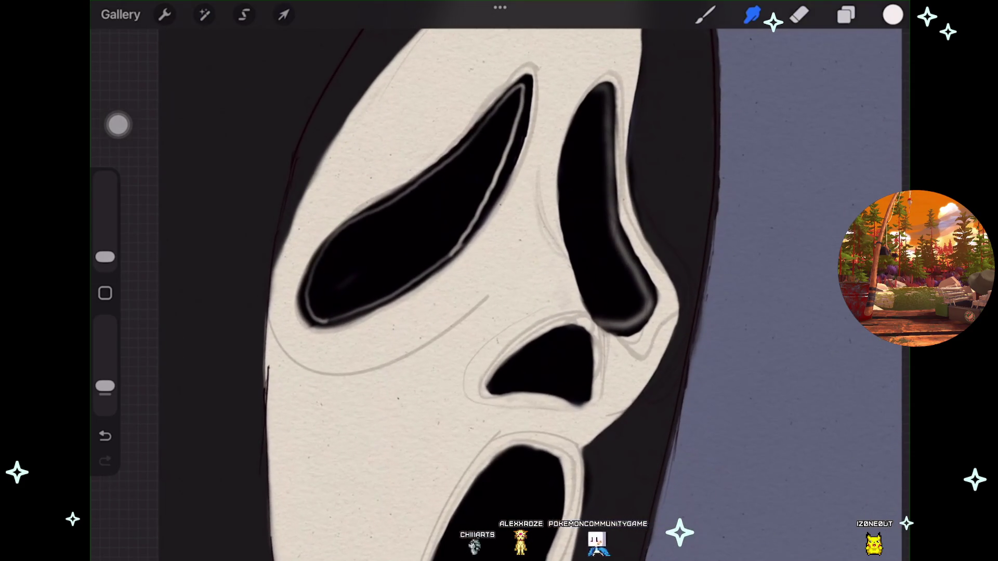
{"action": "key", "text": "ctrl+z"}
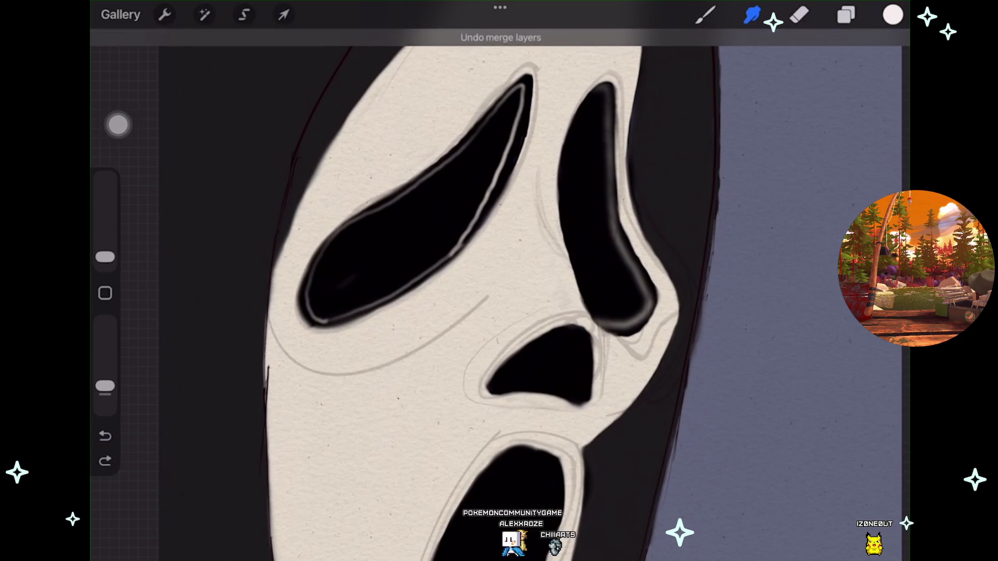
{"action": "key", "text": "ctrl+shift+z"}
{"action": "scroll", "coordinate": [499, 281], "scroll_direction": "up", "scroll_amount": 1}
{"action": "key", "text": "ctrl+z"}
{"action": "left_click", "coordinate": [846, 14]}
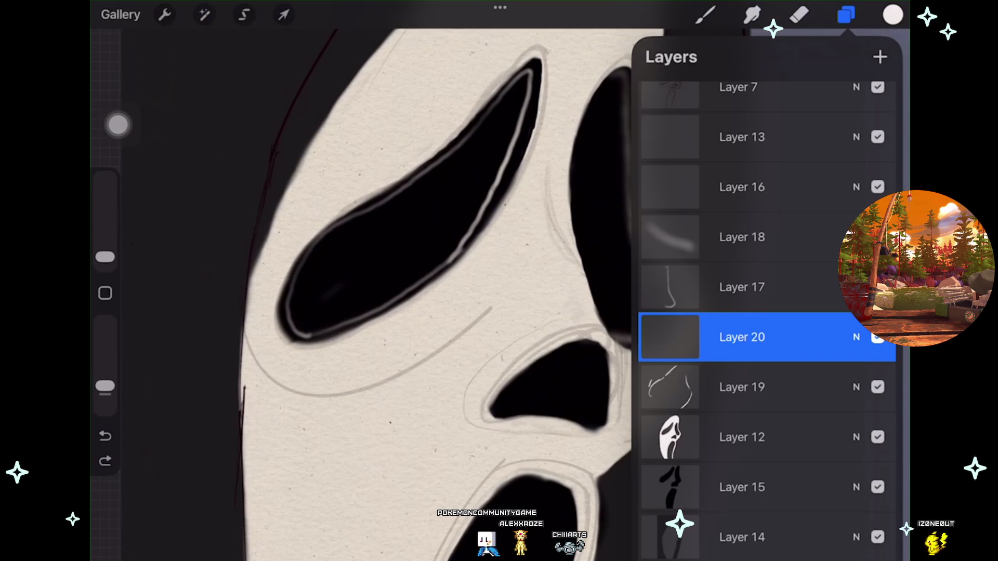
{"action": "left_click", "coordinate": [742, 437]}
Step: Smudge the cream edges around the eye holes and nose with Flat Brush Smudge at 4%
{"action": "left_click", "coordinate": [751, 14]}
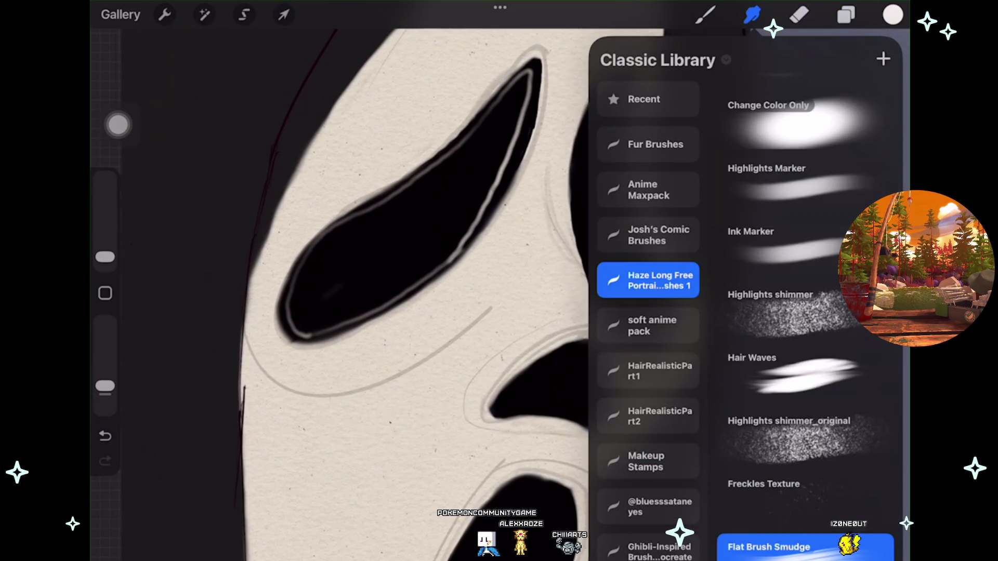
{"action": "scroll", "coordinate": [363, 281], "scroll_direction": "down", "scroll_amount": 3}
{"action": "scroll", "coordinate": [416, 260], "scroll_direction": "up", "scroll_amount": 3}
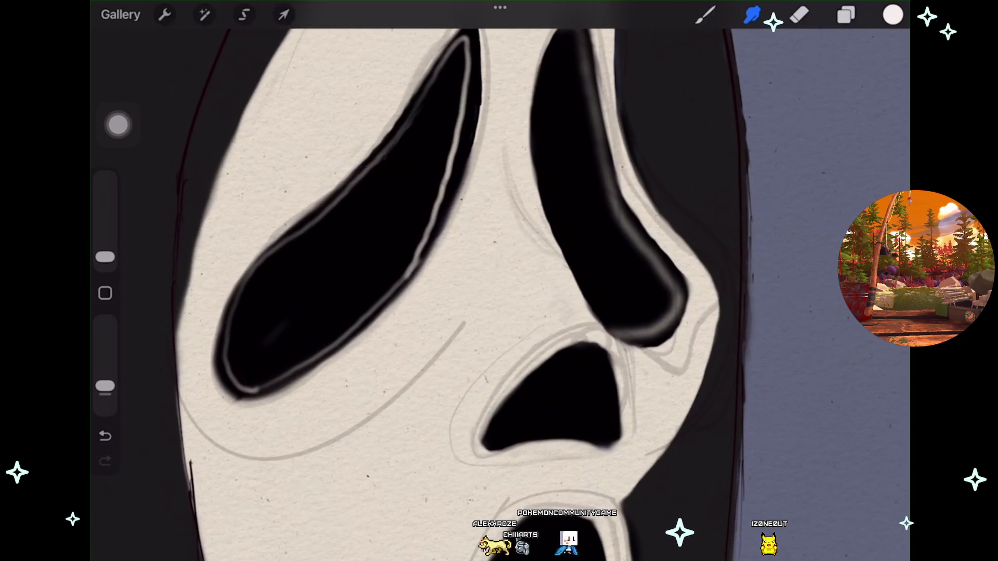
{"action": "key", "text": "ctrl+z"}
{"action": "scroll", "coordinate": [468, 280], "scroll_direction": "up", "scroll_amount": 2}
{"action": "left_click_drag", "start_coordinate": [105, 257], "coordinate": [105, 247]}
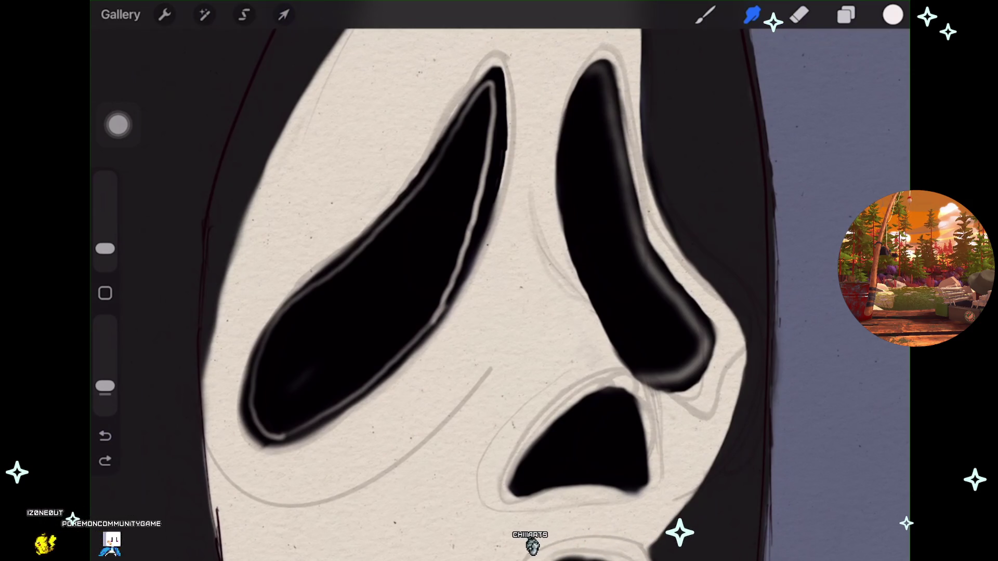
{"action": "left_click", "coordinate": [846, 15]}
{"action": "left_click", "coordinate": [752, 14]}
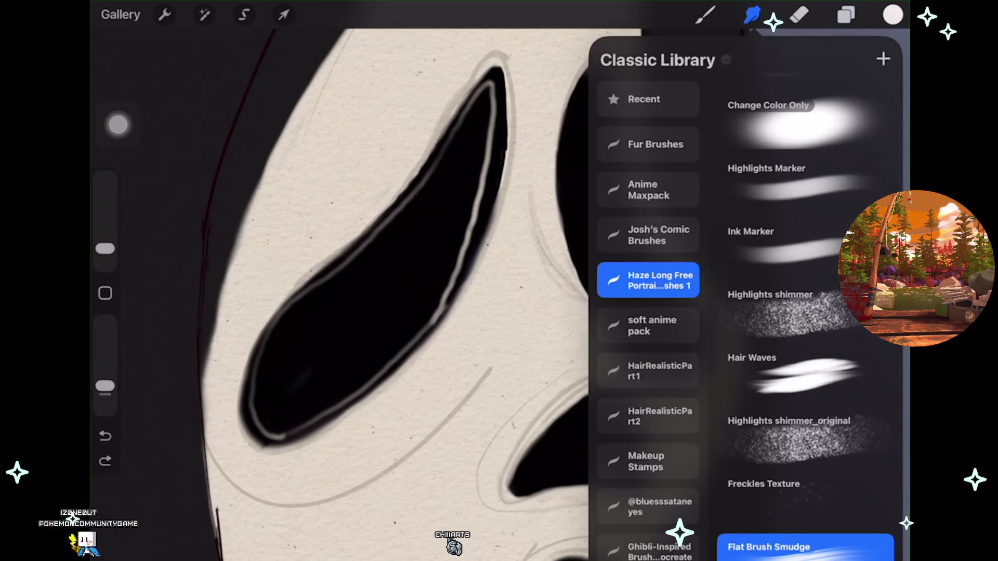
Step: Keep smudging the eye-hole outlines with Flat Brush Smudge, undoing two stray strokes
{"action": "scroll", "coordinate": [390, 244], "scroll_direction": "up", "scroll_amount": 3}
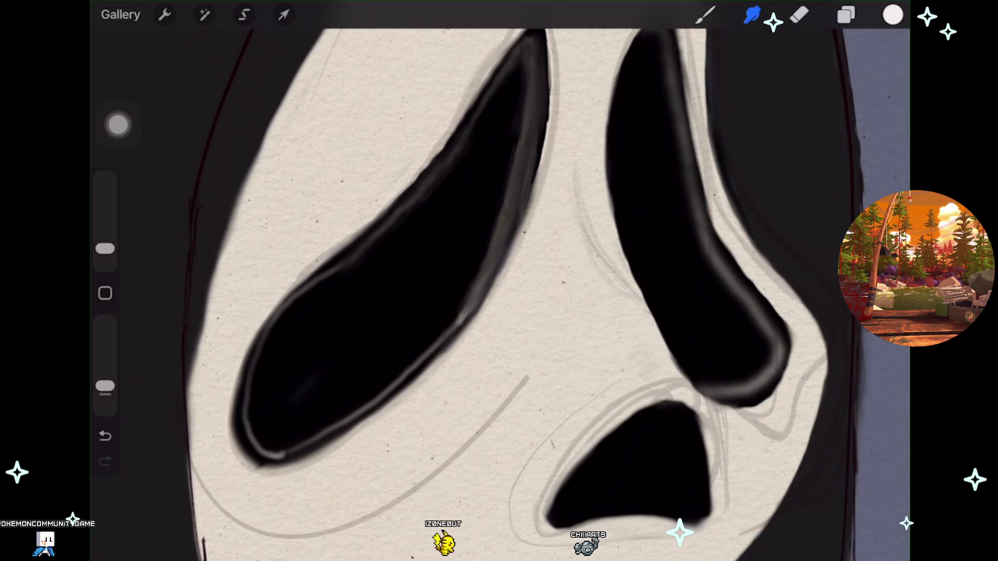
{"action": "key", "text": "ctrl+z"}
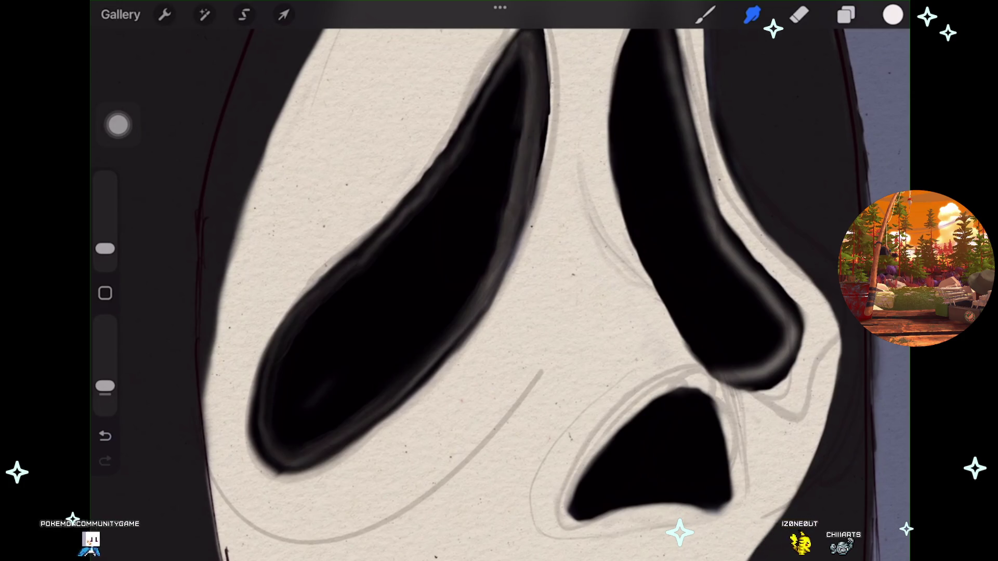
{"action": "scroll", "coordinate": [499, 281], "scroll_direction": "up", "scroll_amount": 2}
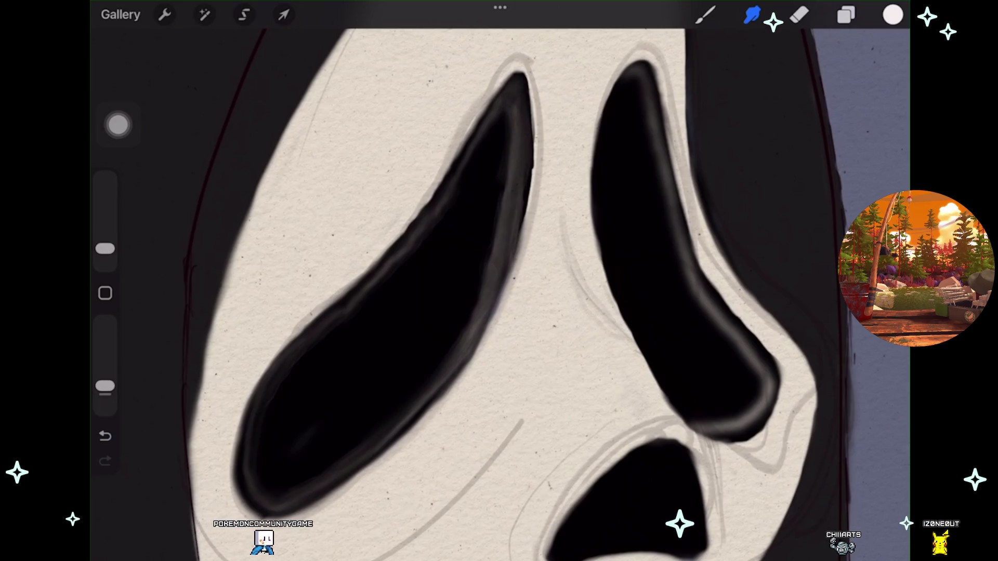
{"action": "key", "text": "ctrl+z"}
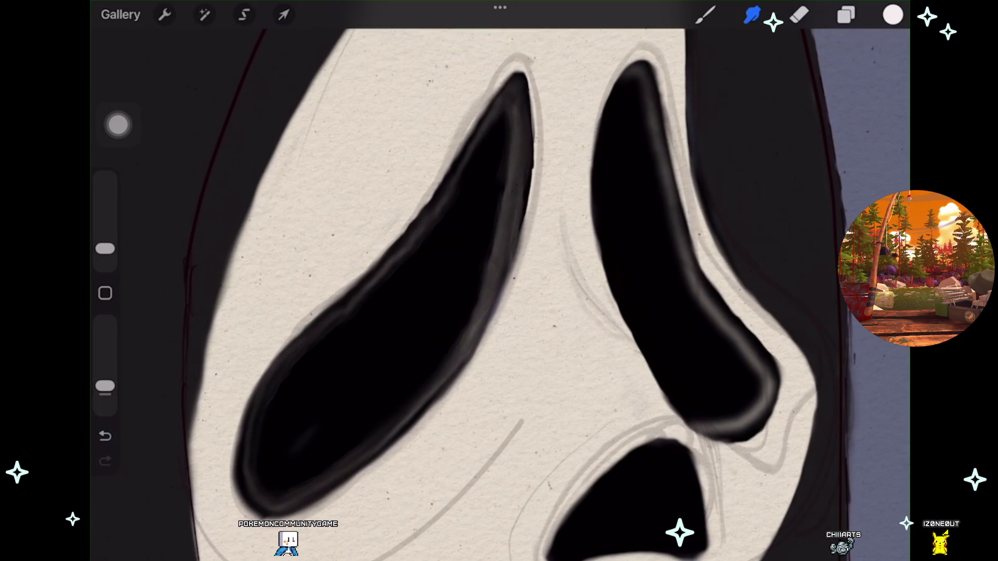
{"action": "scroll", "coordinate": [499, 281], "scroll_direction": "down", "scroll_amount": 5}
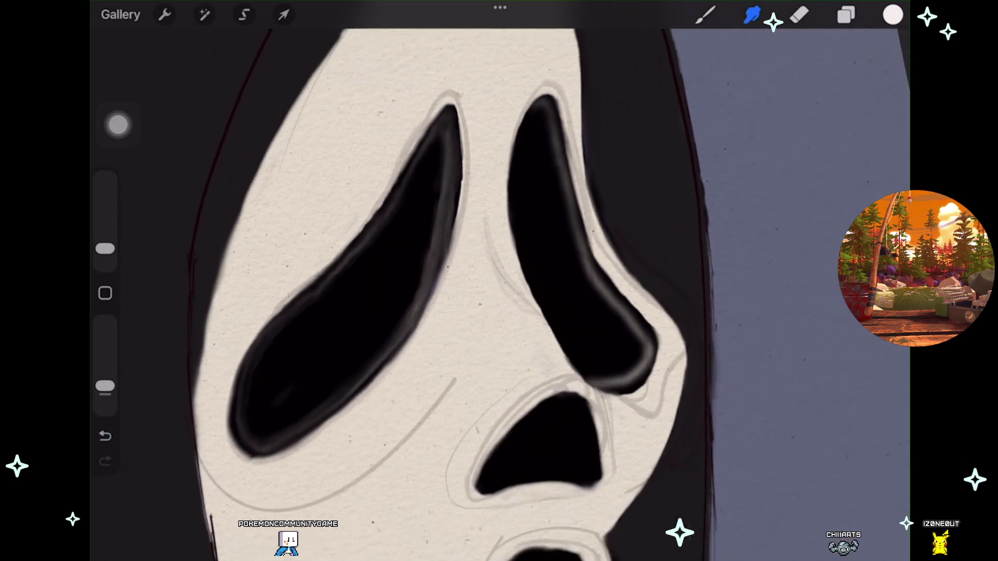
{"action": "scroll", "coordinate": [385, 291], "scroll_direction": "down", "scroll_amount": 2}
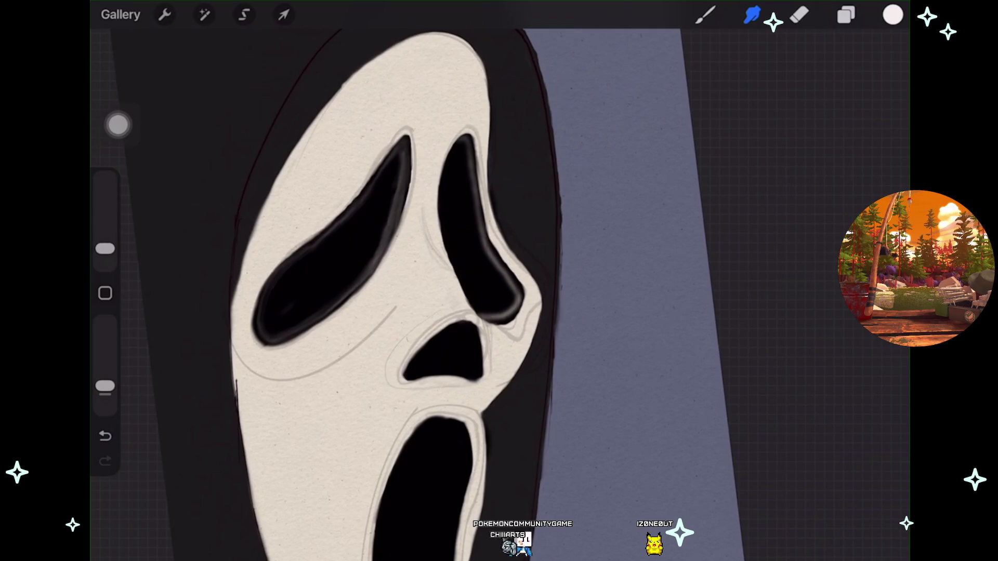
Step: Add a new empty Layer 21 above the face layer
{"action": "left_click", "coordinate": [846, 15]}
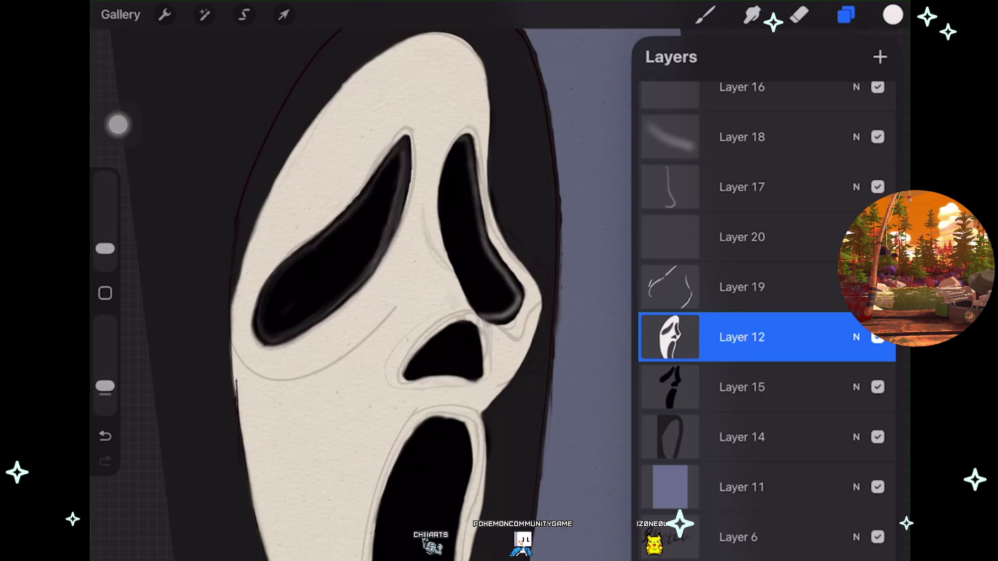
{"action": "left_click", "coordinate": [879, 57]}
{"action": "scroll", "coordinate": [395, 260], "scroll_direction": "up", "scroll_amount": 2}
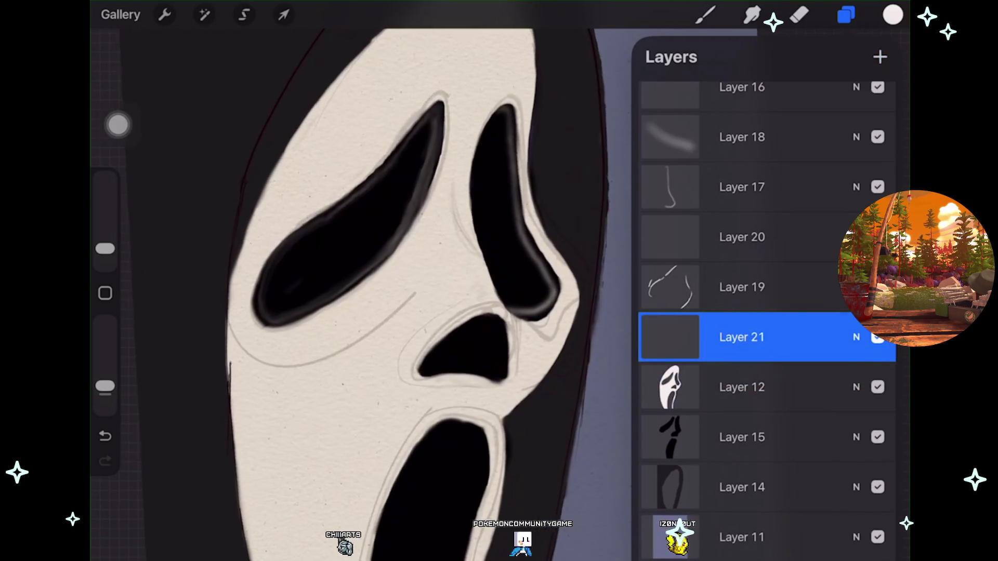
Step: Sample a dark grey from the mask and open the Brush Library with Layer 21 selected
{"action": "left_click", "coordinate": [513, 87]}
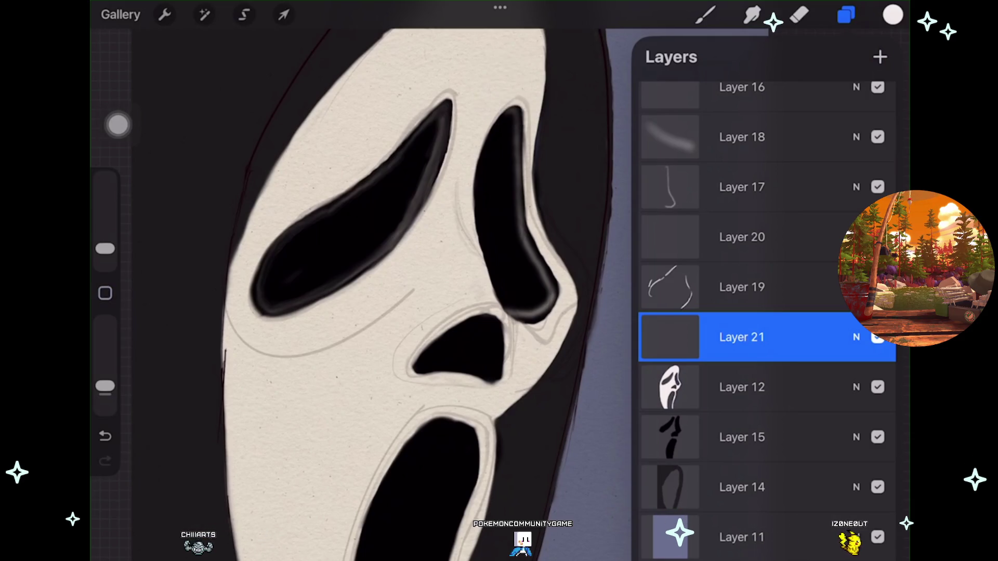
{"action": "left_click", "coordinate": [752, 15]}
{"action": "left_click", "coordinate": [705, 15]}
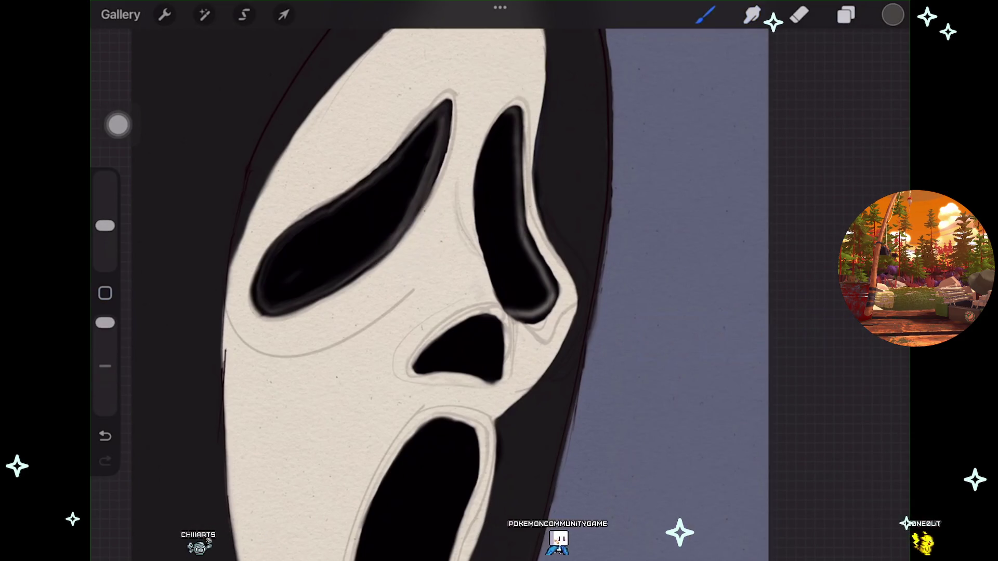
{"action": "left_click", "coordinate": [846, 15]}
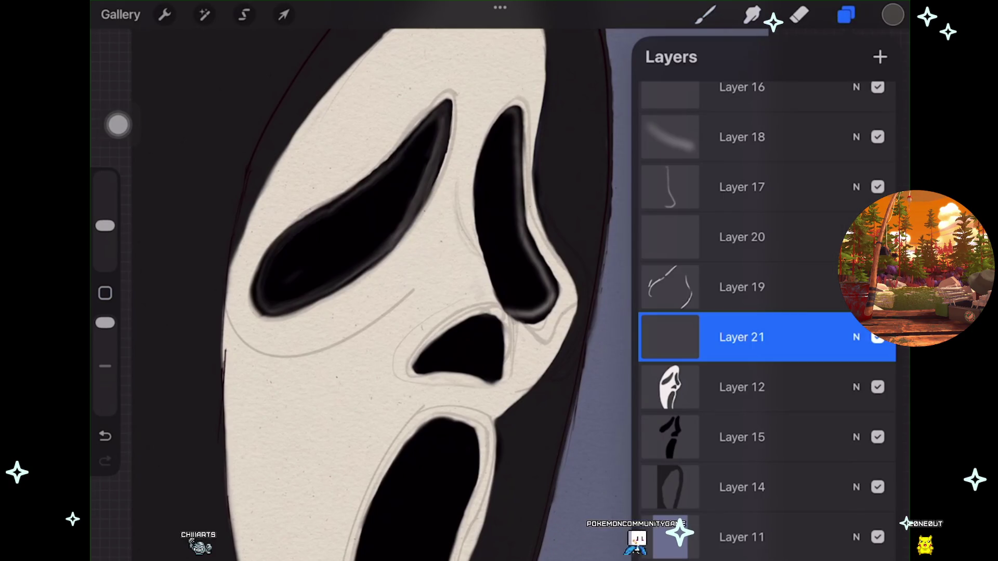
{"action": "left_click", "coordinate": [705, 15]}
{"action": "scroll", "coordinate": [763, 311], "scroll_direction": "down", "scroll_amount": 5}
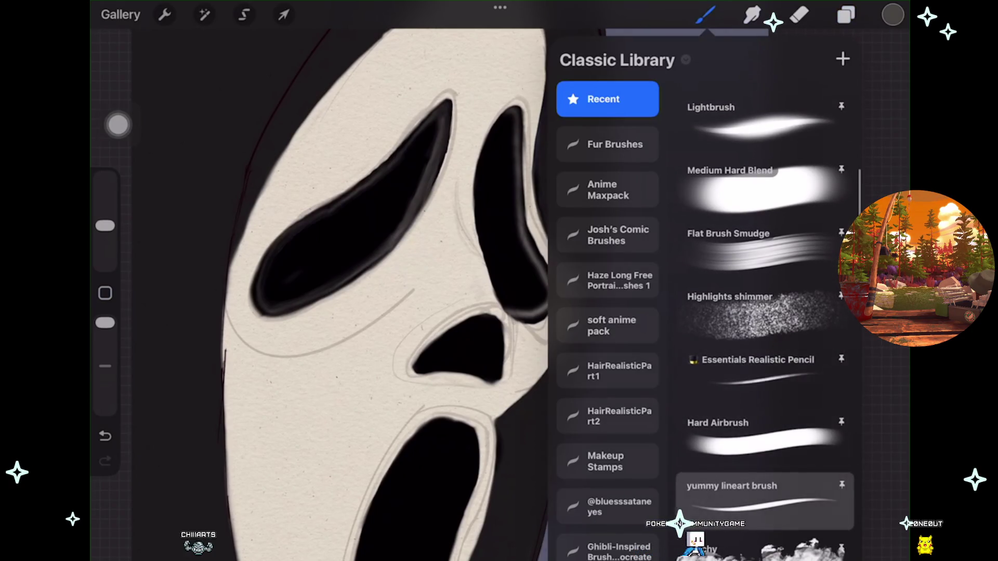
Step: Select the yummy lineart brush, enlarge it and set its opacity to 47%
{"action": "left_click", "coordinate": [764, 499]}
{"action": "scroll", "coordinate": [364, 260], "scroll_direction": "up", "scroll_amount": 2}
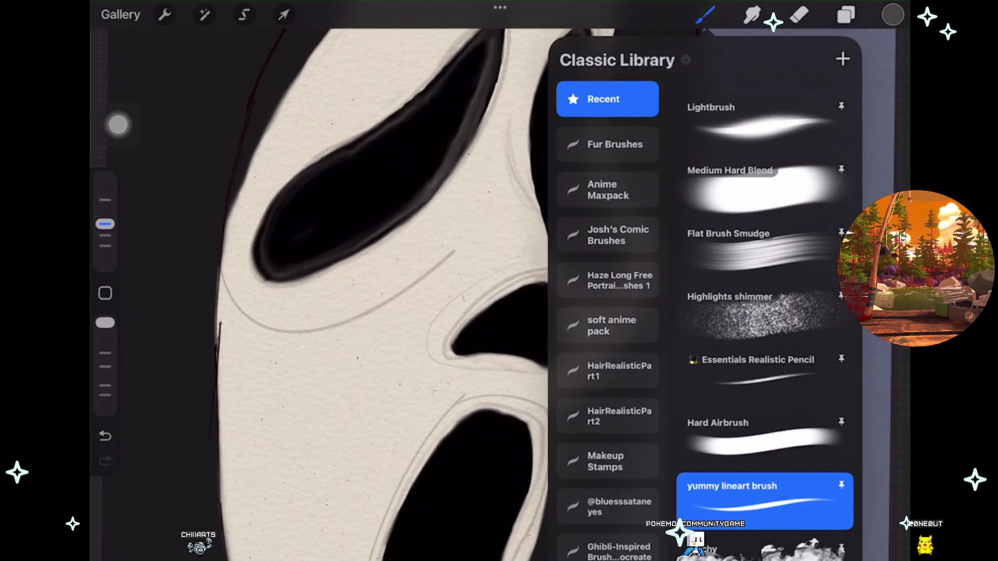
{"action": "left_click_drag", "start_coordinate": [105, 224], "coordinate": [105, 178]}
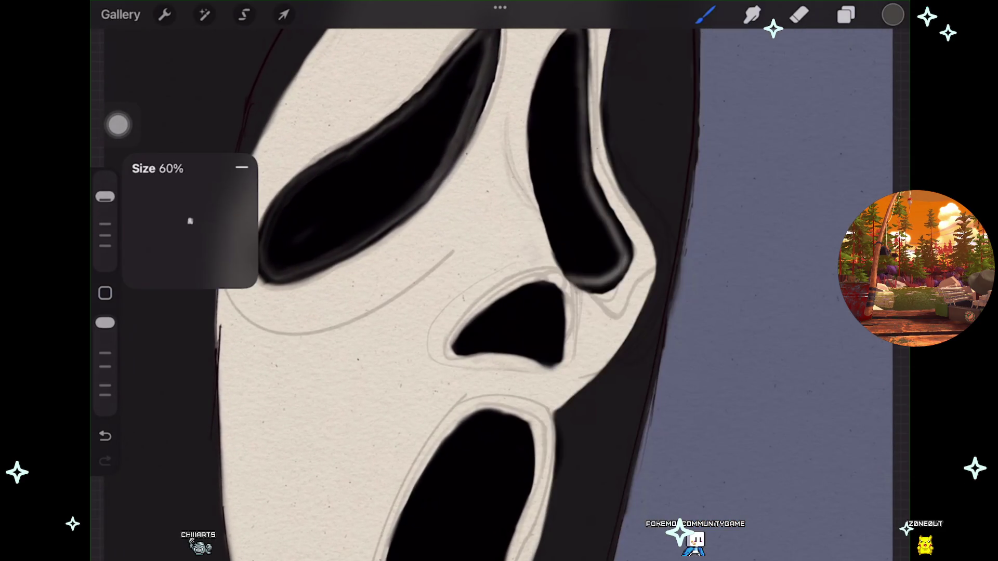
{"action": "left_click_drag", "start_coordinate": [105, 323], "coordinate": [105, 368]}
{"action": "scroll", "coordinate": [499, 281], "scroll_direction": "up", "scroll_amount": 2}
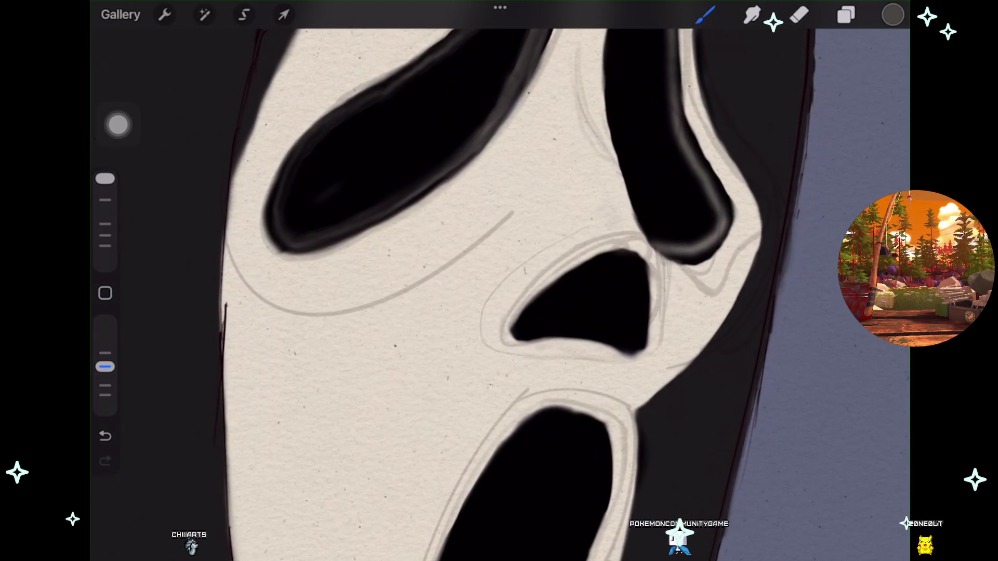
Step: Draw the grey crease line under the left eye, undoing stray strokes
{"action": "left_click_drag", "start_coordinate": [229, 260], "coordinate": [298, 319]}
{"action": "key", "text": "ctrl+z"}
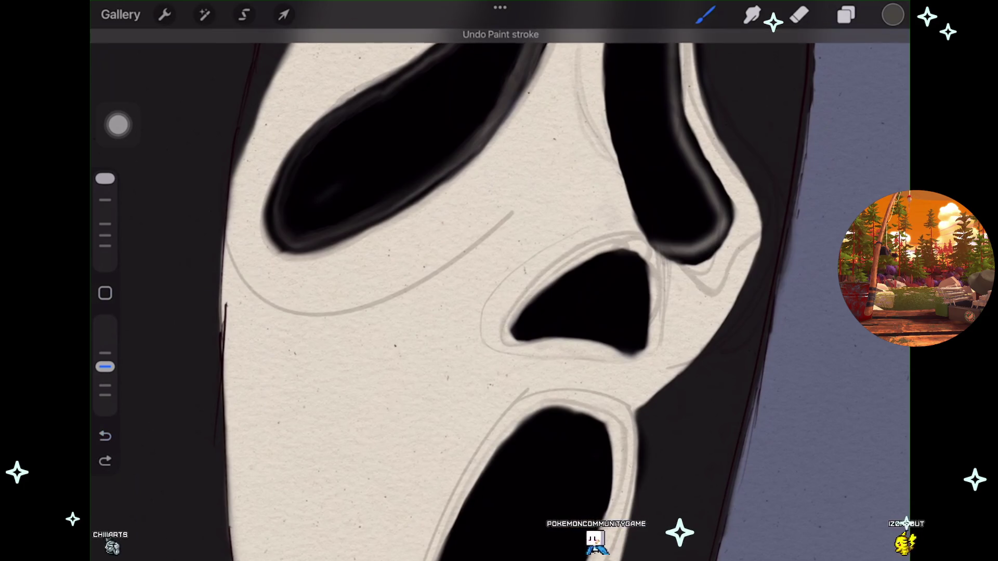
{"action": "mouse_move", "coordinate": [226, 248]}
{"action": "left_mouse_down"}
{"action": "mouse_move", "coordinate": [290, 306]}
{"action": "mouse_move", "coordinate": [356, 307]}
{"action": "mouse_move", "coordinate": [406, 283]}
{"action": "left_mouse_up"}
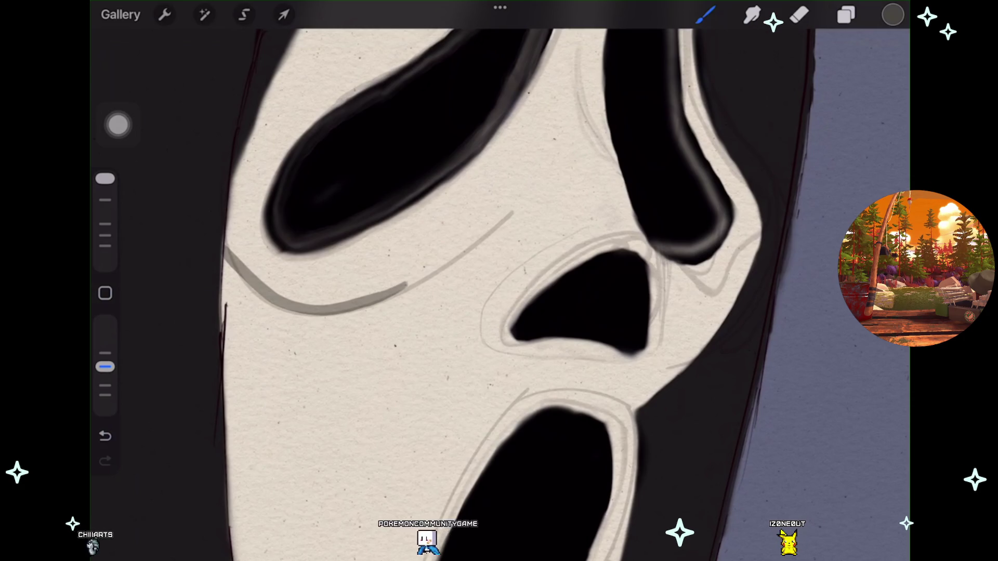
{"action": "left_click_drag", "start_coordinate": [405, 283], "coordinate": [478, 236]}
{"action": "key", "text": "ctrl+z"}
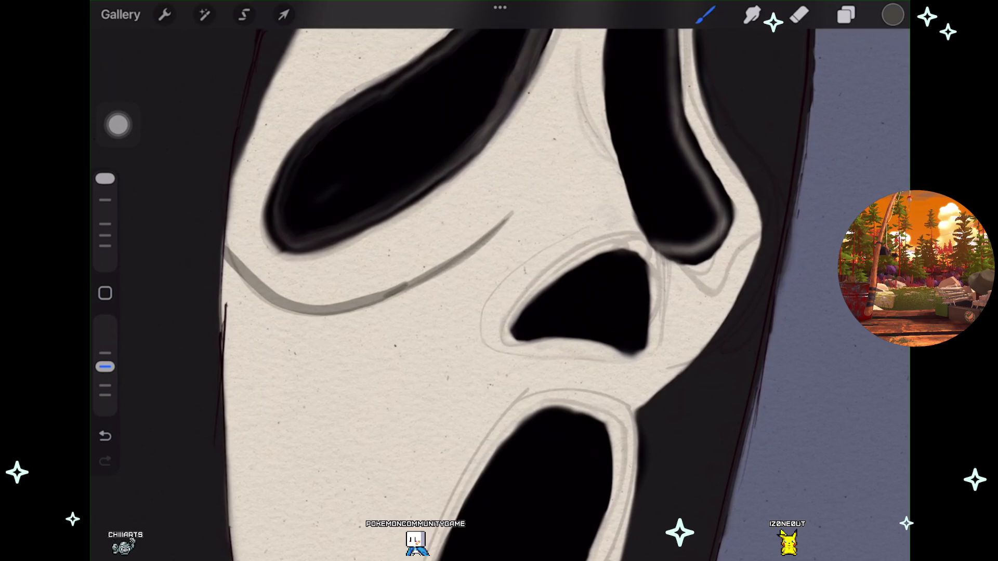
{"action": "left_click_drag", "start_coordinate": [341, 331], "coordinate": [403, 289]}
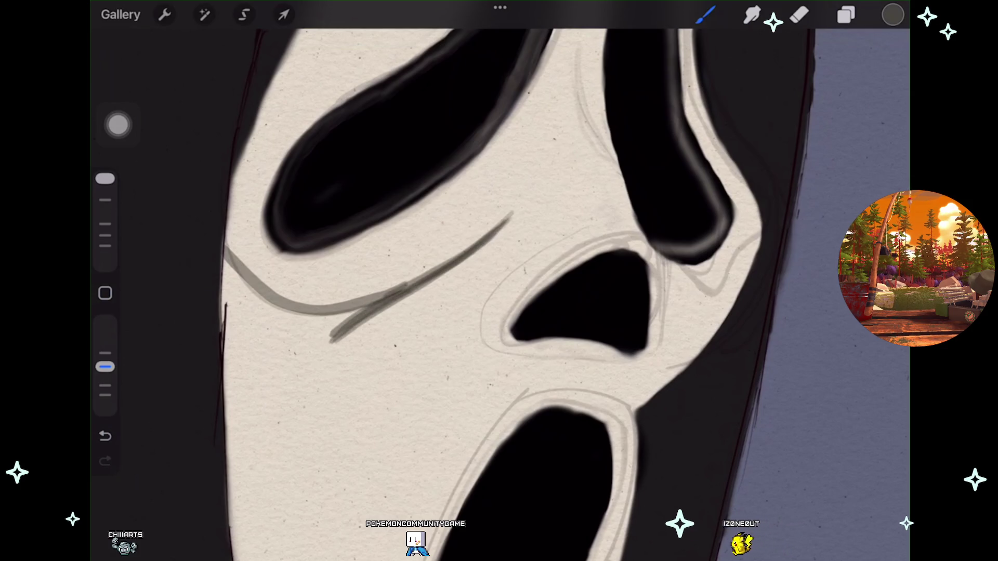
Step: At 20% opacity and full size, shade softly down the mask's left edge
{"action": "left_click_drag", "start_coordinate": [105, 367], "coordinate": [105, 395]}
{"action": "left_click", "coordinate": [105, 178]}
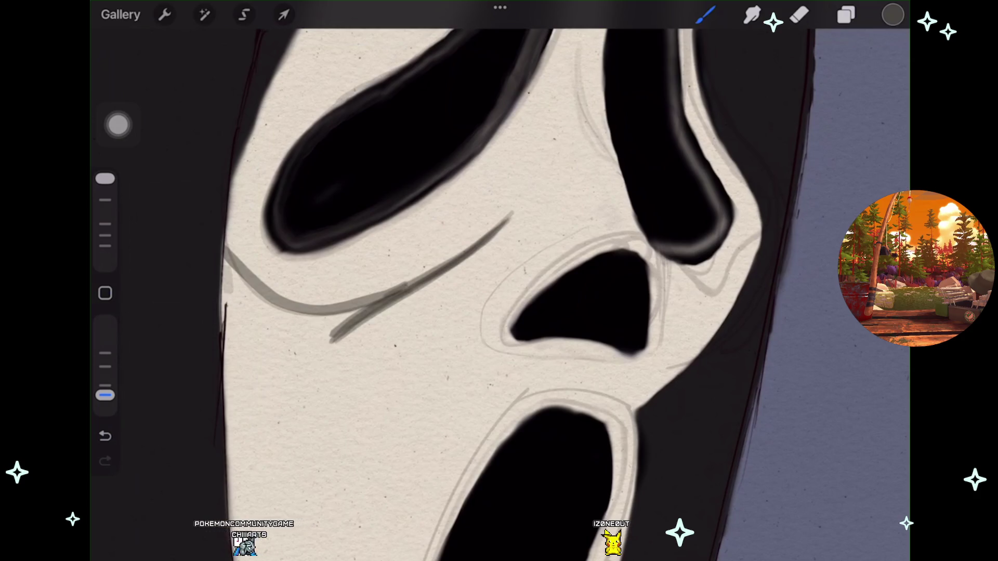
{"action": "mouse_move", "coordinate": [225, 280]}
{"action": "left_mouse_down"}
{"action": "mouse_move", "coordinate": [311, 338]}
{"action": "mouse_move", "coordinate": [316, 321]}
{"action": "mouse_move", "coordinate": [250, 320]}
{"action": "mouse_move", "coordinate": [237, 376]}
{"action": "mouse_move", "coordinate": [252, 470]}
{"action": "left_mouse_up"}
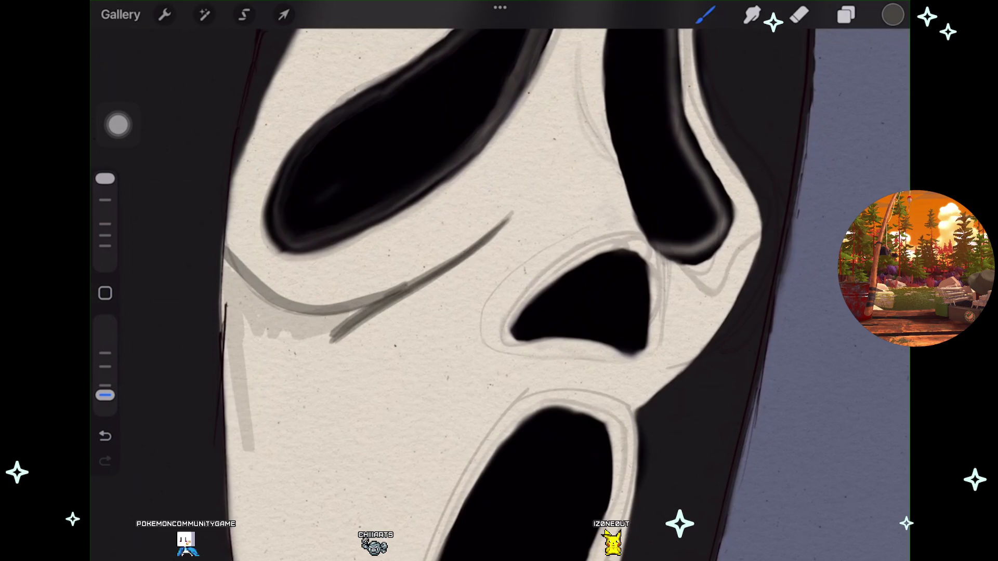
{"action": "left_click_drag", "start_coordinate": [239, 345], "coordinate": [236, 546]}
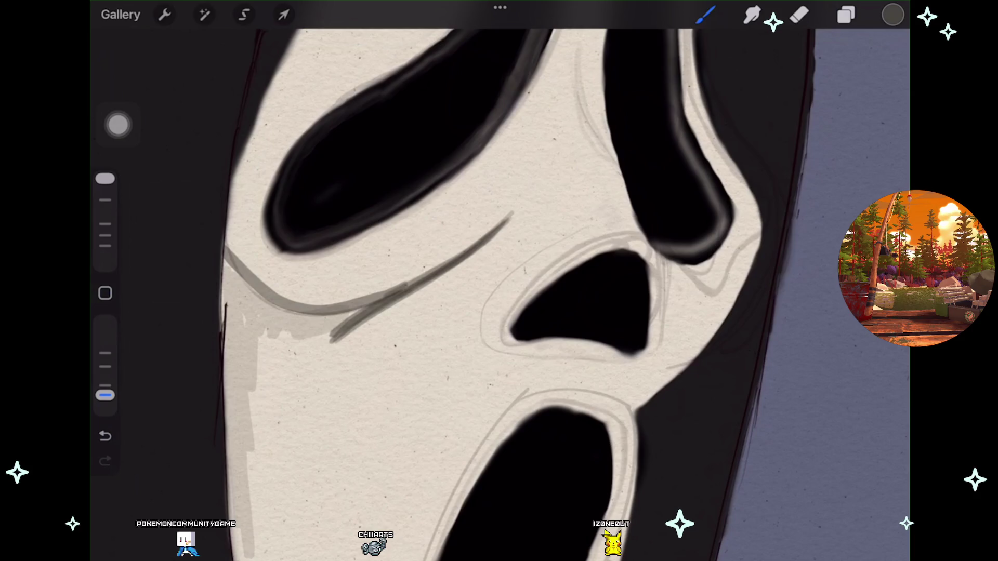
{"action": "left_click_drag", "start_coordinate": [253, 338], "coordinate": [256, 551]}
{"action": "left_click_drag", "start_coordinate": [240, 346], "coordinate": [244, 485]}
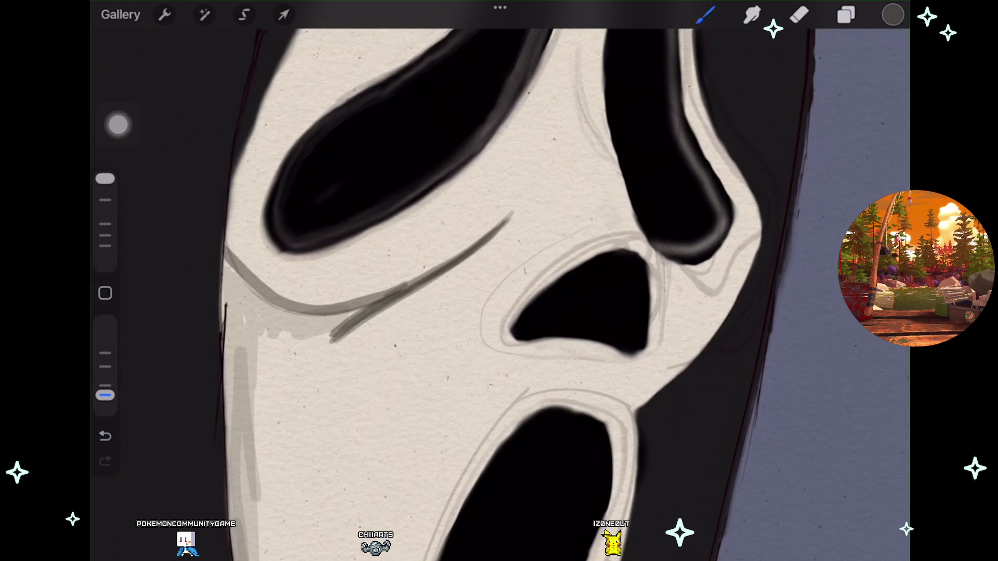
{"action": "left_click_drag", "start_coordinate": [252, 421], "coordinate": [264, 559]}
{"action": "scroll", "coordinate": [499, 291], "scroll_direction": "down", "scroll_amount": 2}
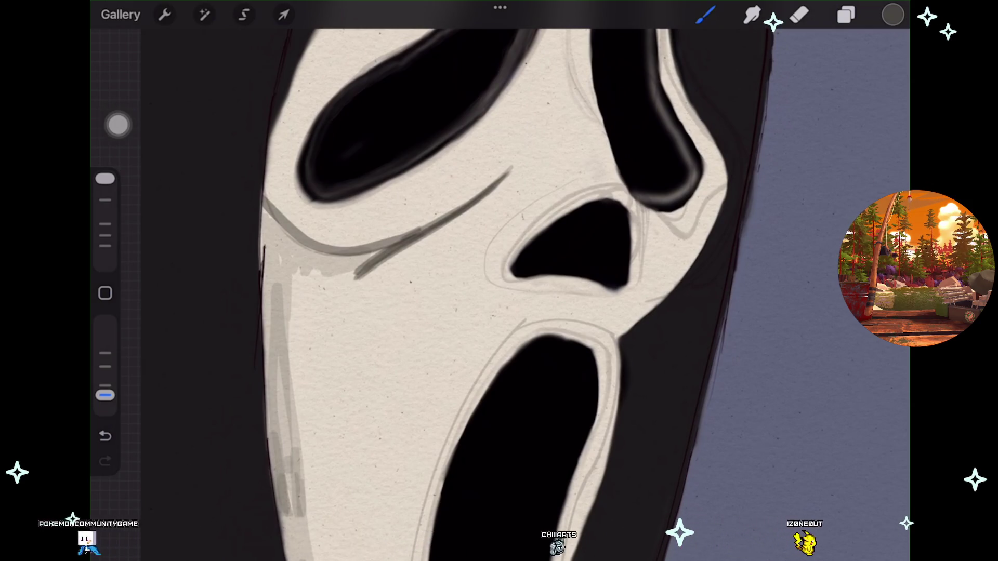
Step: Build up more faint shading strokes along the left edge and upper-left of the face
{"action": "left_click_drag", "start_coordinate": [294, 434], "coordinate": [312, 559]}
{"action": "left_click_drag", "start_coordinate": [290, 360], "coordinate": [304, 470]}
{"action": "left_click_drag", "start_coordinate": [299, 268], "coordinate": [286, 359]}
{"action": "left_click_drag", "start_coordinate": [310, 473], "coordinate": [321, 559]}
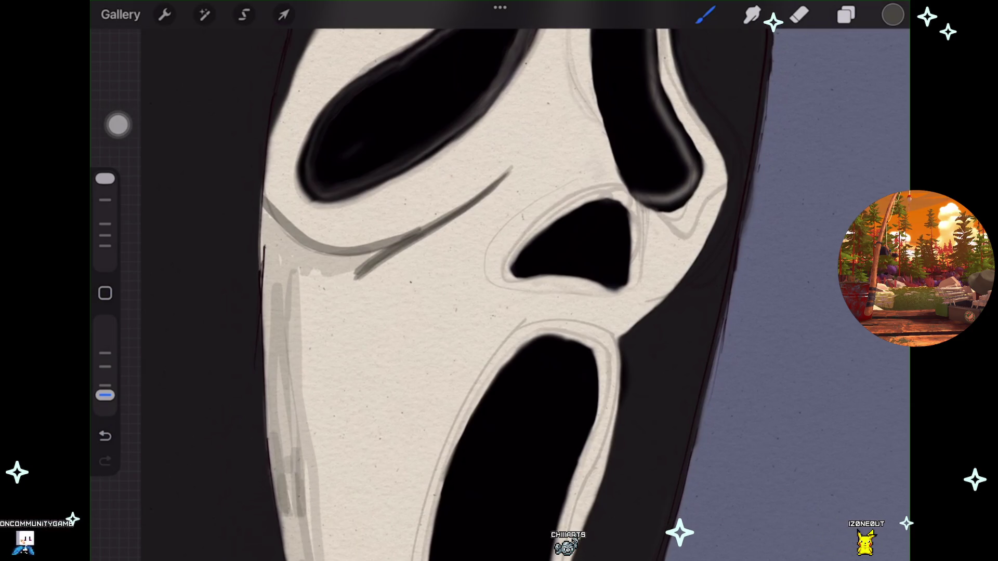
{"action": "left_click_drag", "start_coordinate": [309, 257], "coordinate": [304, 416]}
{"action": "left_click_drag", "start_coordinate": [278, 248], "coordinate": [298, 273]}
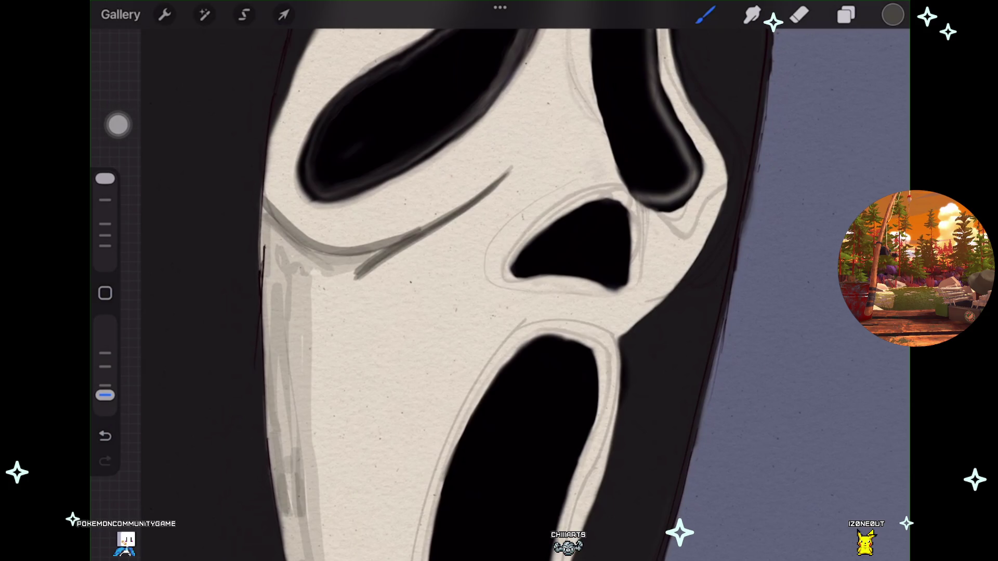
Step: Undo the last shading stroke and redo the shading on the lower-left mask edge
{"action": "scroll", "coordinate": [519, 280], "scroll_direction": "down", "scroll_amount": 2}
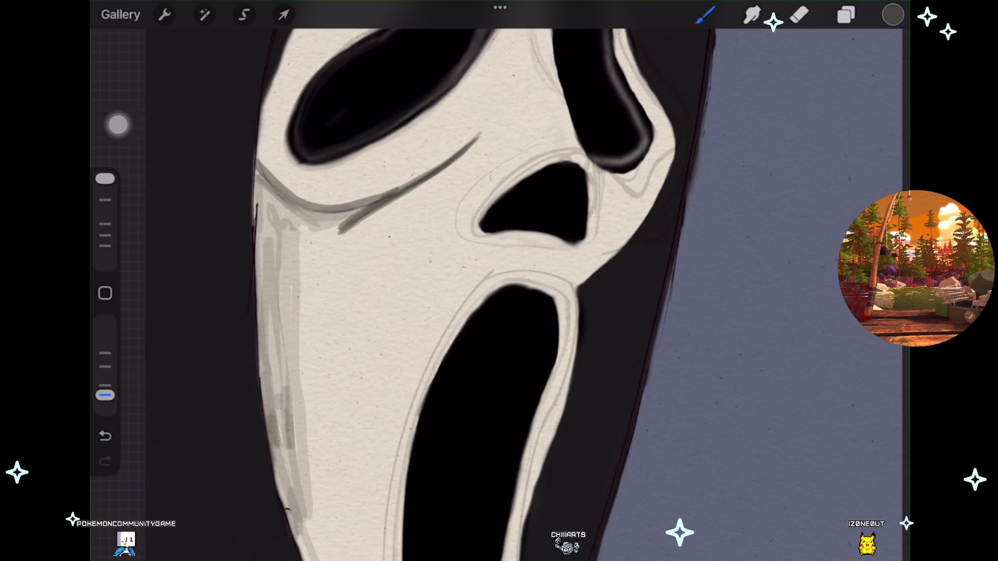
{"action": "left_click", "coordinate": [105, 435]}
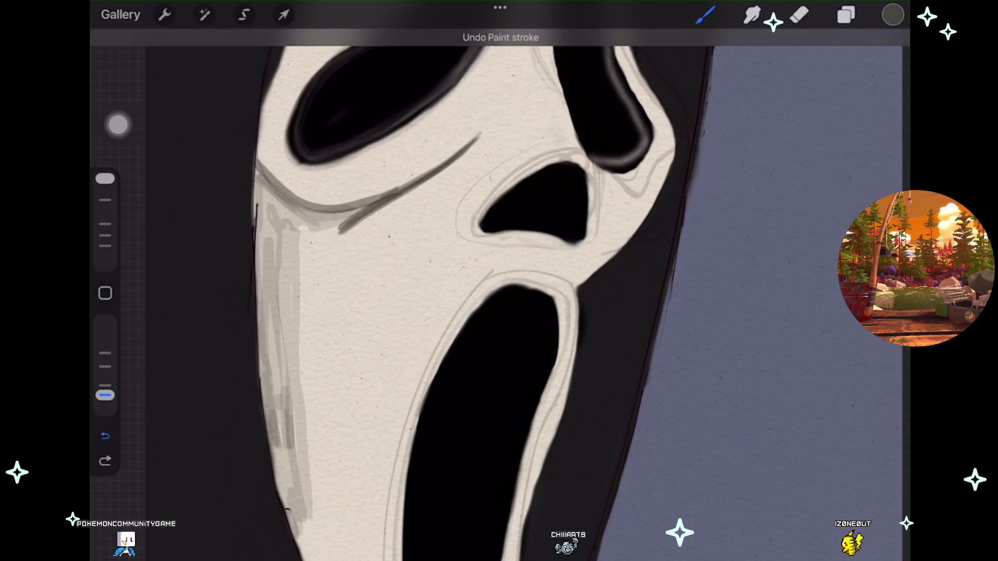
{"action": "left_click_drag", "start_coordinate": [287, 474], "coordinate": [306, 559]}
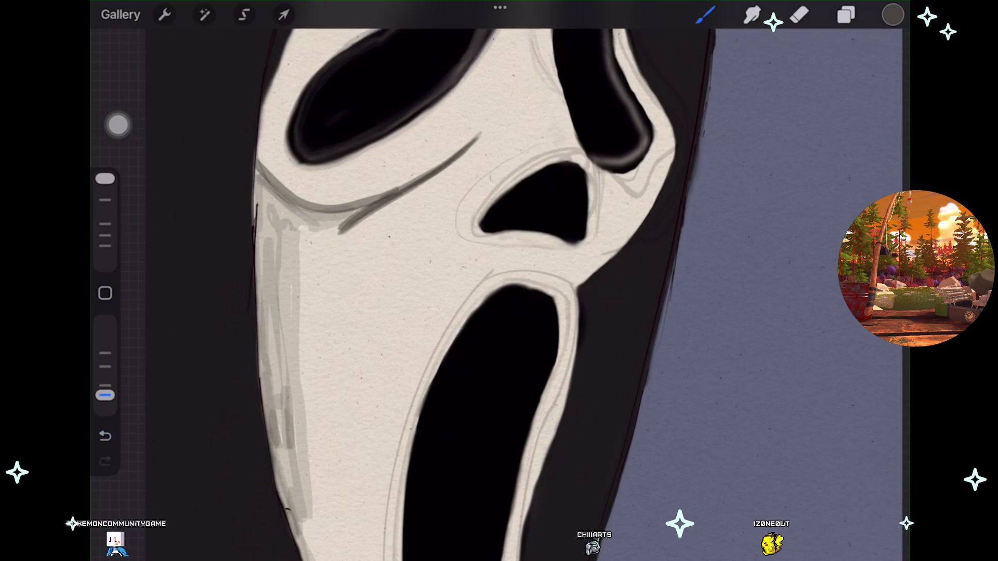
{"action": "scroll", "coordinate": [499, 281], "scroll_direction": "down", "scroll_amount": 2}
{"action": "scroll", "coordinate": [499, 281], "scroll_direction": "up", "scroll_amount": 1}
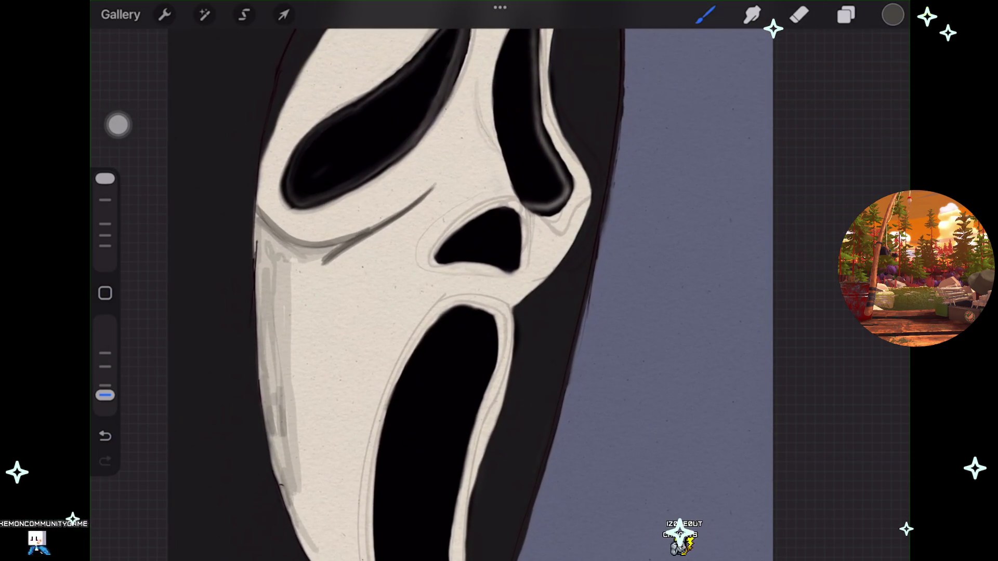
{"action": "scroll", "coordinate": [499, 281], "scroll_direction": "up", "scroll_amount": 2}
{"action": "scroll", "coordinate": [499, 281], "scroll_direction": "right", "scroll_amount": 1}
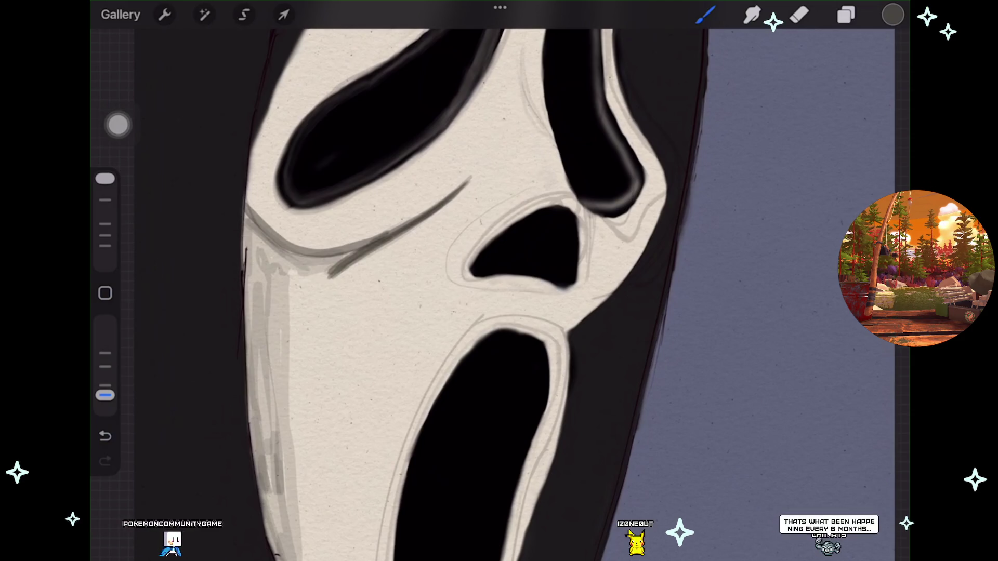
{"action": "left_click", "coordinate": [705, 15]}
{"action": "scroll", "coordinate": [758, 312], "scroll_direction": "up", "scroll_amount": 10}
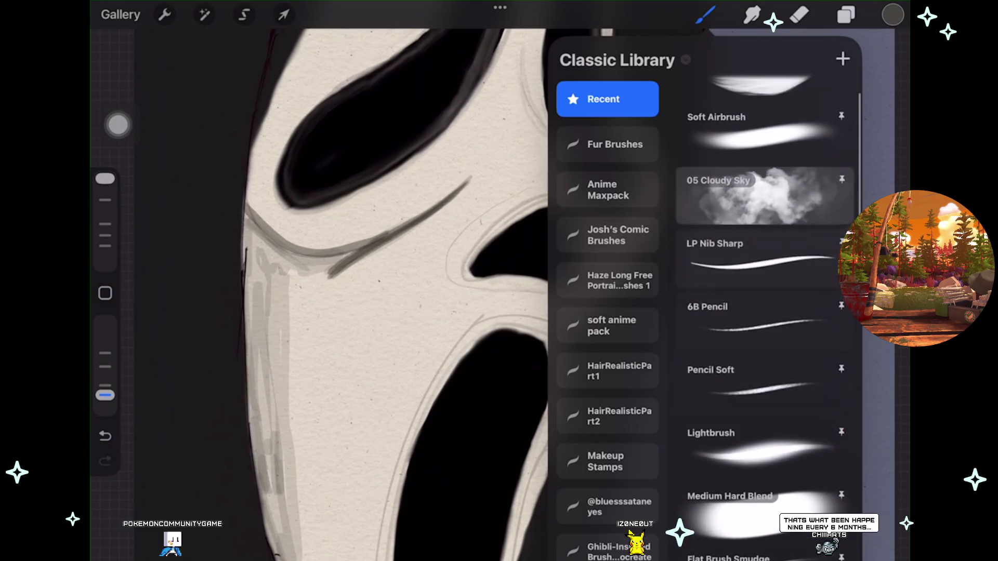
Step: Pick Soft Airbrush from the Recent brushes set
{"action": "left_click", "coordinate": [763, 172]}
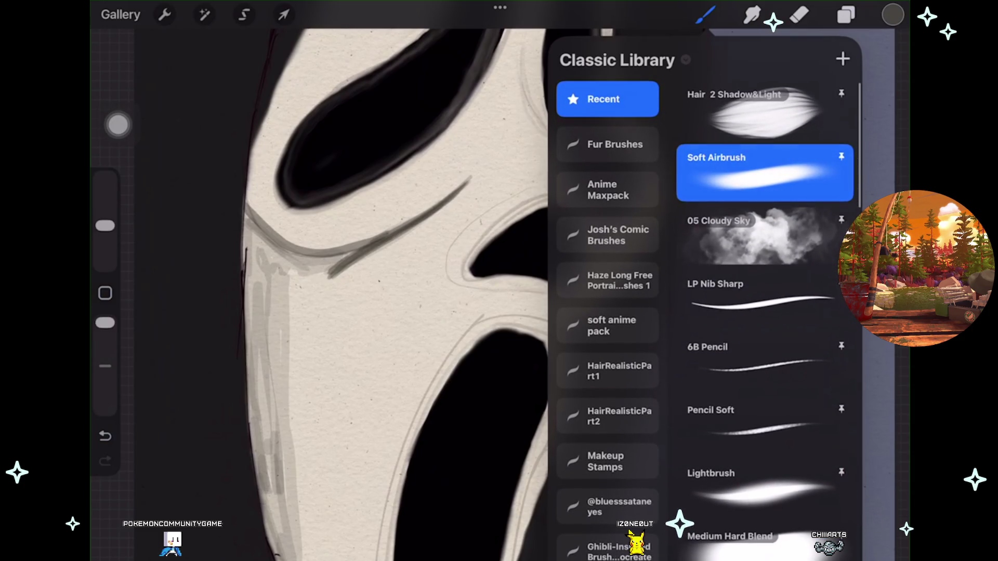
{"action": "scroll", "coordinate": [395, 281], "scroll_direction": "right", "scroll_amount": 3}
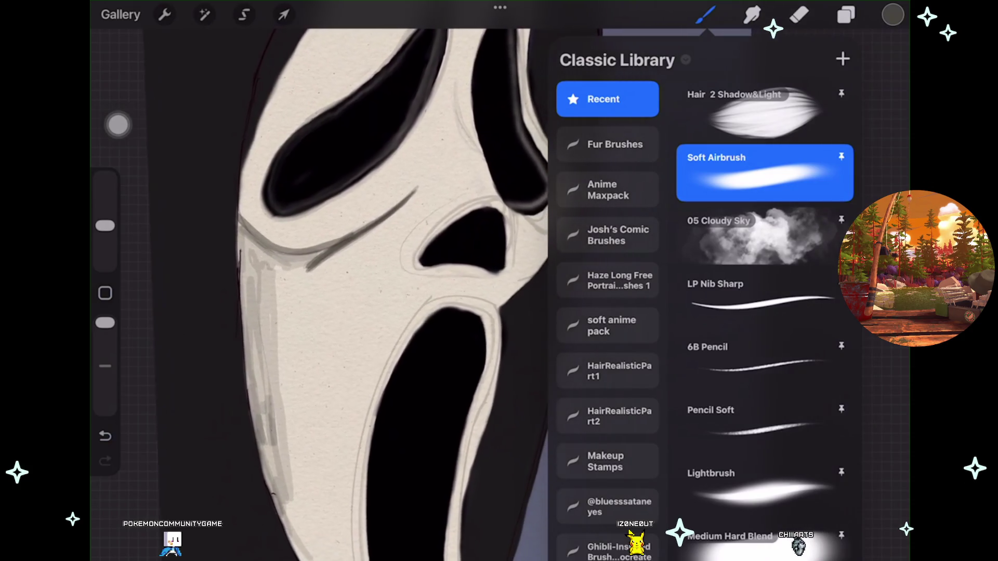
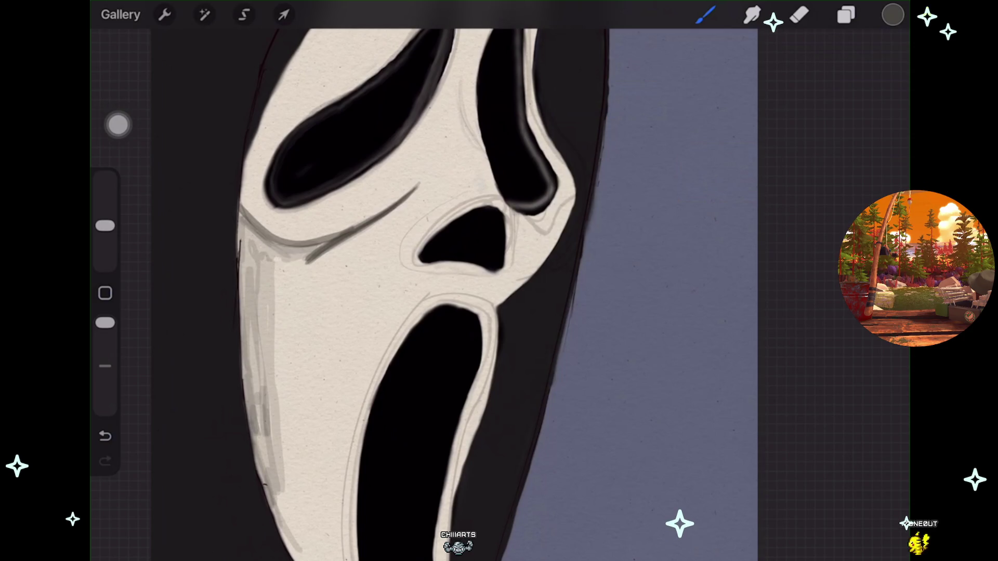
Step: Soften the mask's grey cheek shading on Layer 21 with a Gaussian Blur of about 20%
{"action": "left_click_drag", "start_coordinate": [467, 260], "coordinate": [442, 270]}
{"action": "left_click", "coordinate": [846, 14]}
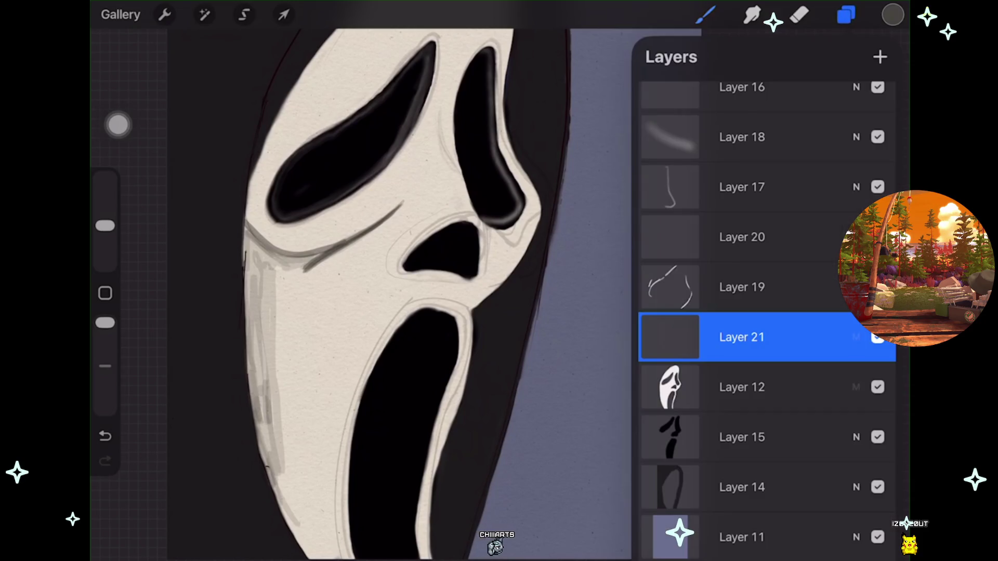
{"action": "left_click", "coordinate": [204, 15]}
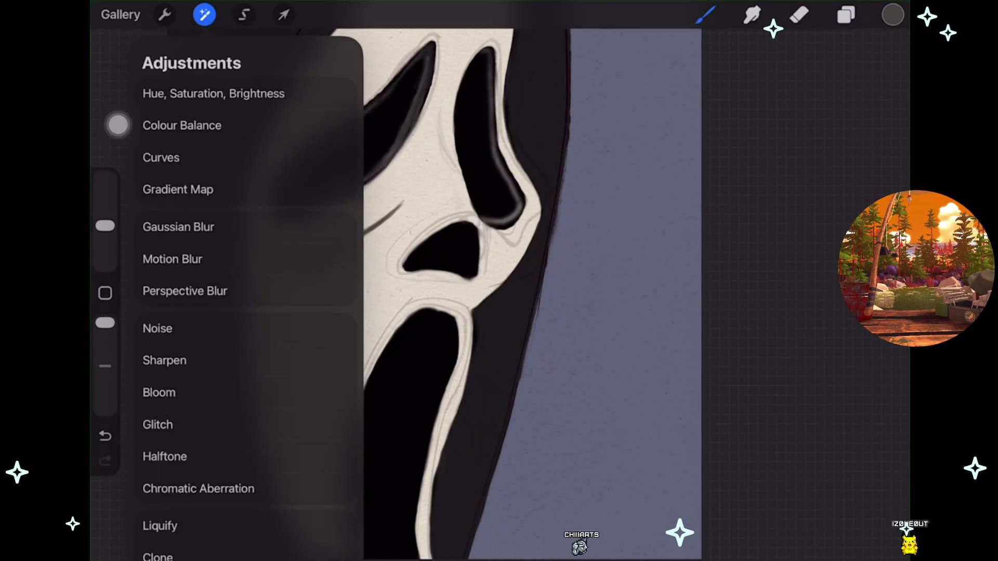
{"action": "left_click", "coordinate": [187, 223]}
{"action": "left_click_drag", "start_coordinate": [363, 312], "coordinate": [446, 312]}
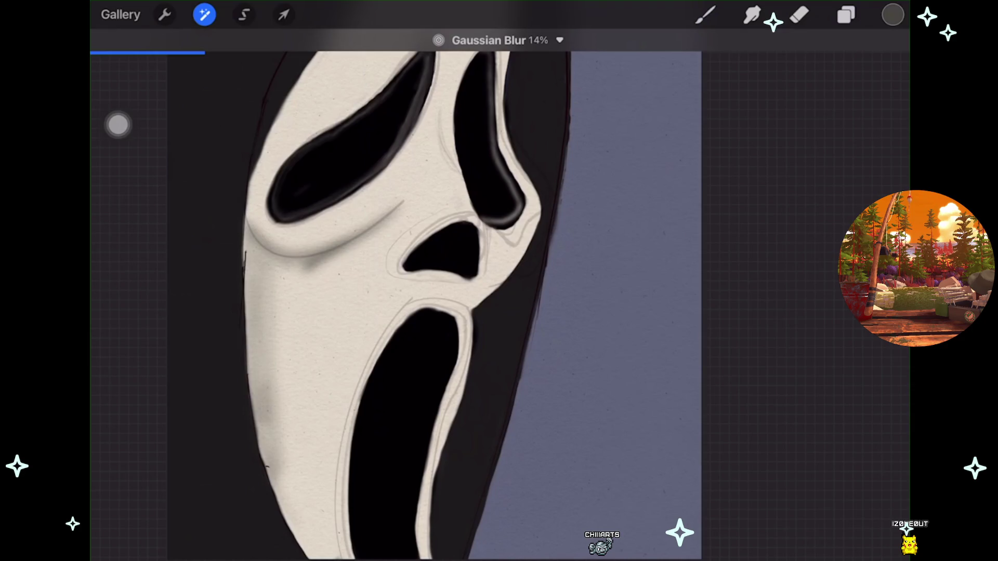
{"action": "left_click_drag", "start_coordinate": [363, 312], "coordinate": [447, 311]}
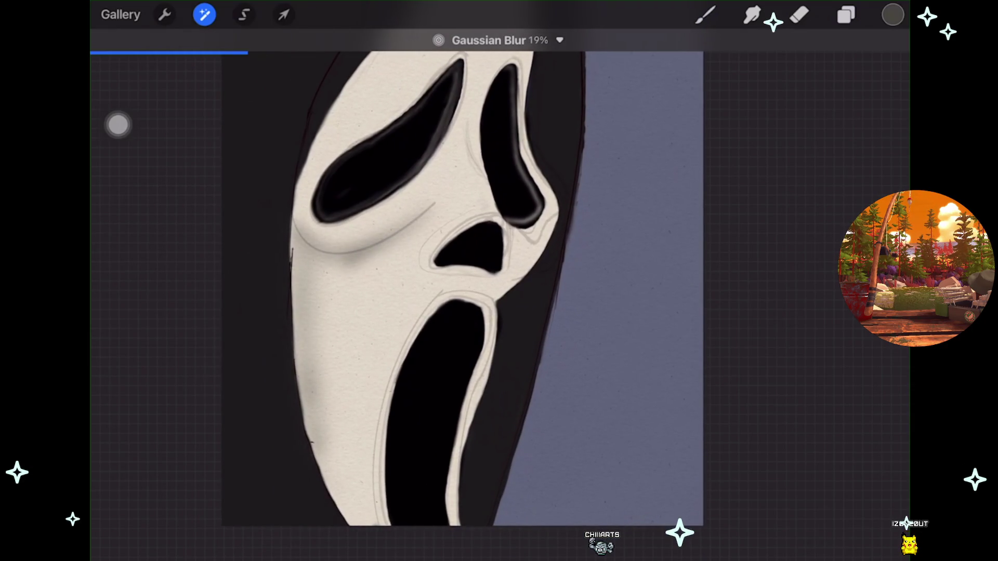
{"action": "left_click", "coordinate": [705, 14]}
{"action": "left_click_drag", "start_coordinate": [416, 312], "coordinate": [367, 288]}
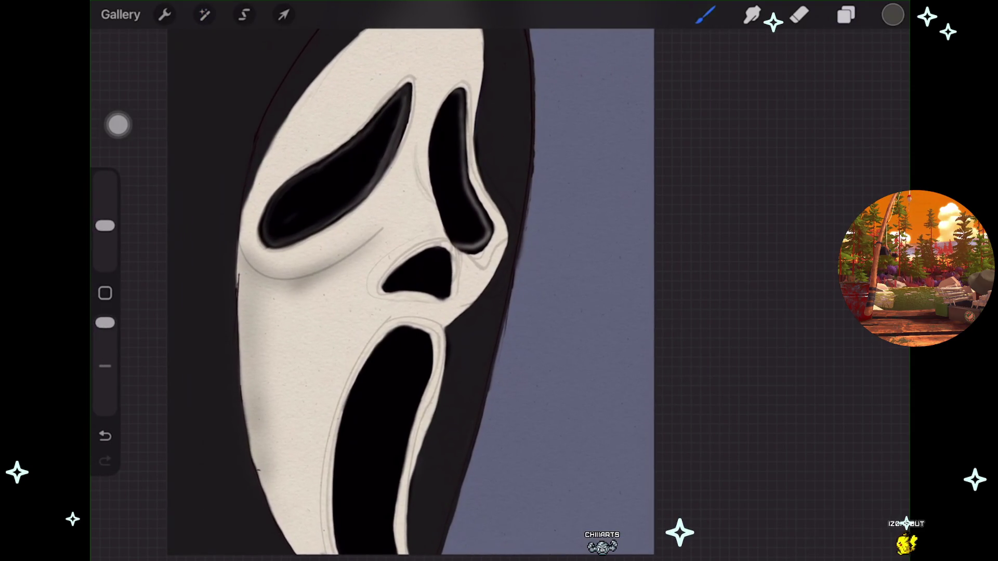
{"action": "scroll", "coordinate": [394, 291], "scroll_direction": "down", "scroll_amount": 2}
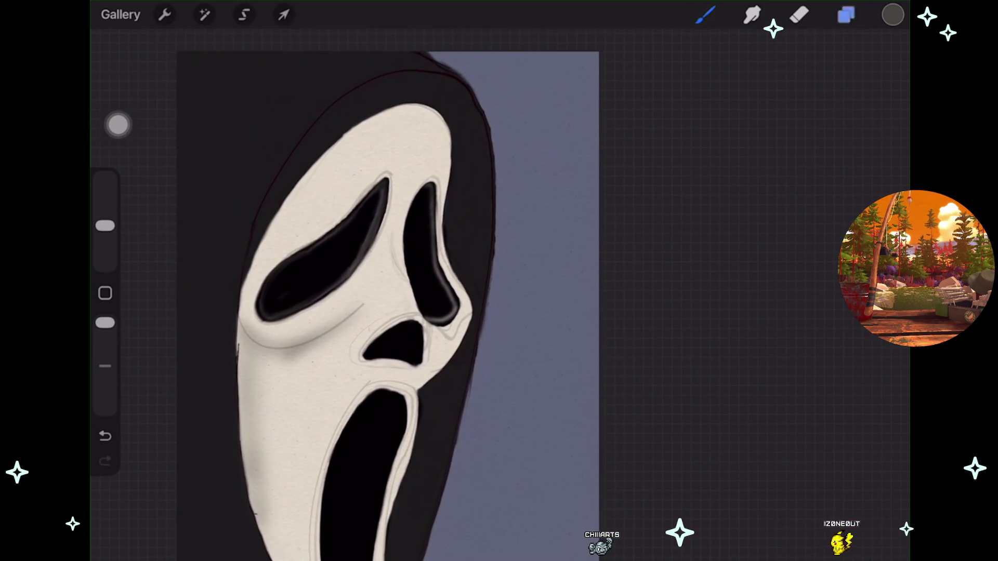
Step: Add a new layer above Layer 14 and set it as a clipping mask on the hood
{"action": "left_click", "coordinate": [845, 14]}
{"action": "scroll", "coordinate": [766, 312], "scroll_direction": "down", "scroll_amount": 2}
{"action": "left_click", "coordinate": [880, 57]}
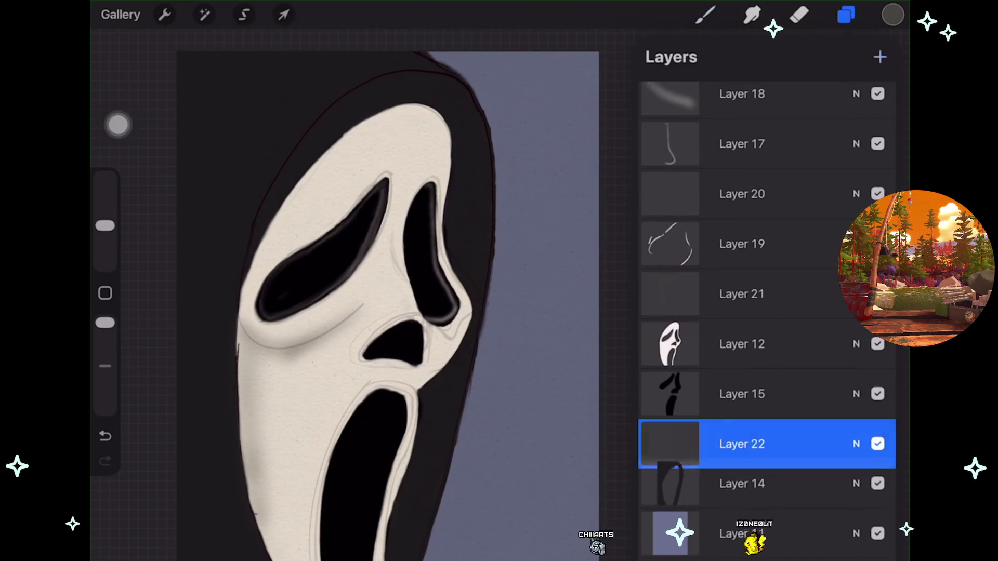
{"action": "left_click", "coordinate": [670, 444]}
{"action": "left_click", "coordinate": [544, 481]}
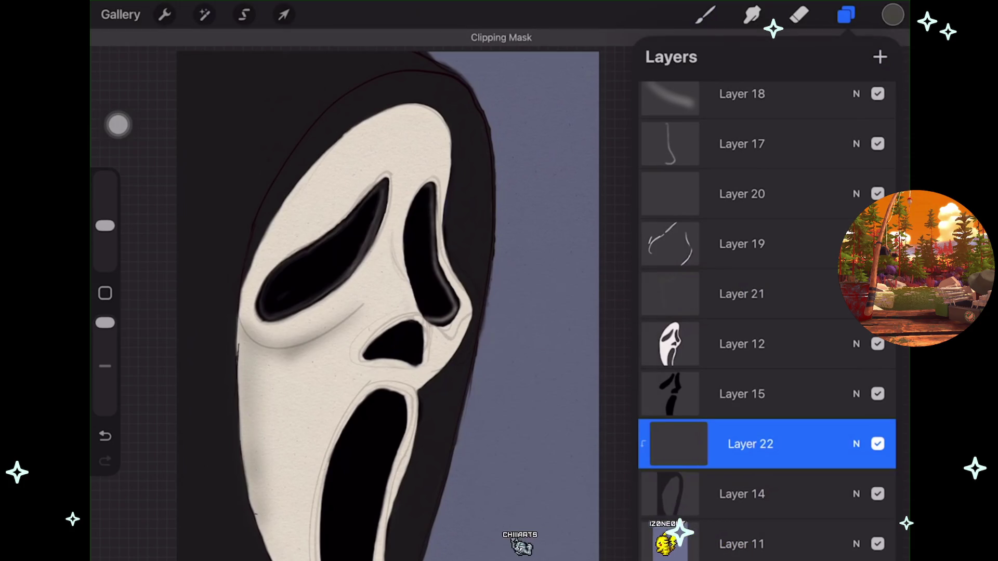
Step: Load the Highlights shimmer brush with the saved bluish-grey colour, undoing a test stroke
{"action": "left_click", "coordinate": [705, 14]}
{"action": "scroll", "coordinate": [764, 311], "scroll_direction": "down", "scroll_amount": 10}
{"action": "left_click", "coordinate": [763, 318]}
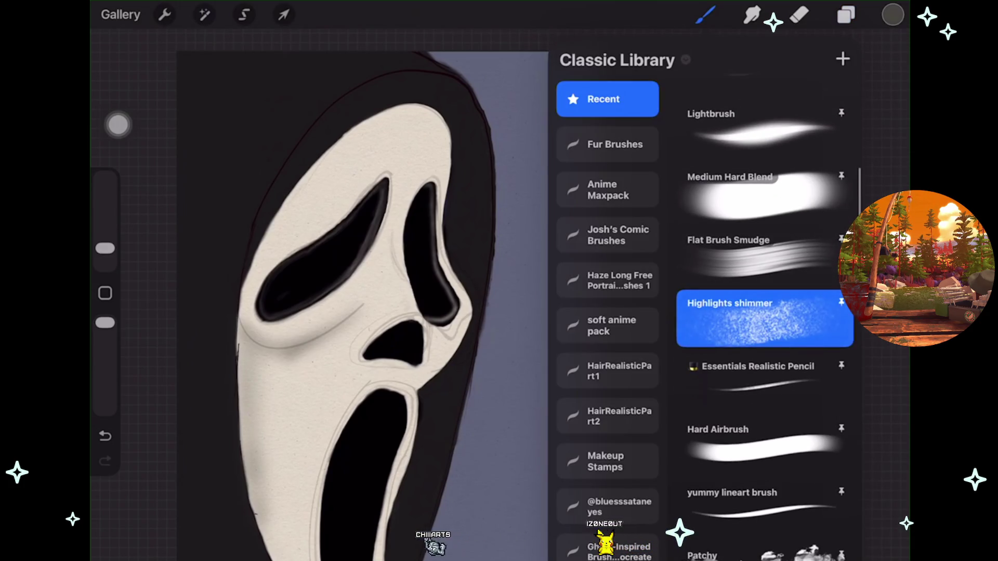
{"action": "left_click", "coordinate": [893, 14]}
{"action": "mouse_move", "coordinate": [807, 98]}
{"action": "left_mouse_down"}
{"action": "mouse_move", "coordinate": [860, 130]}
{"action": "mouse_move", "coordinate": [757, 272]}
{"action": "left_mouse_up"}
{"action": "left_click", "coordinate": [737, 390]}
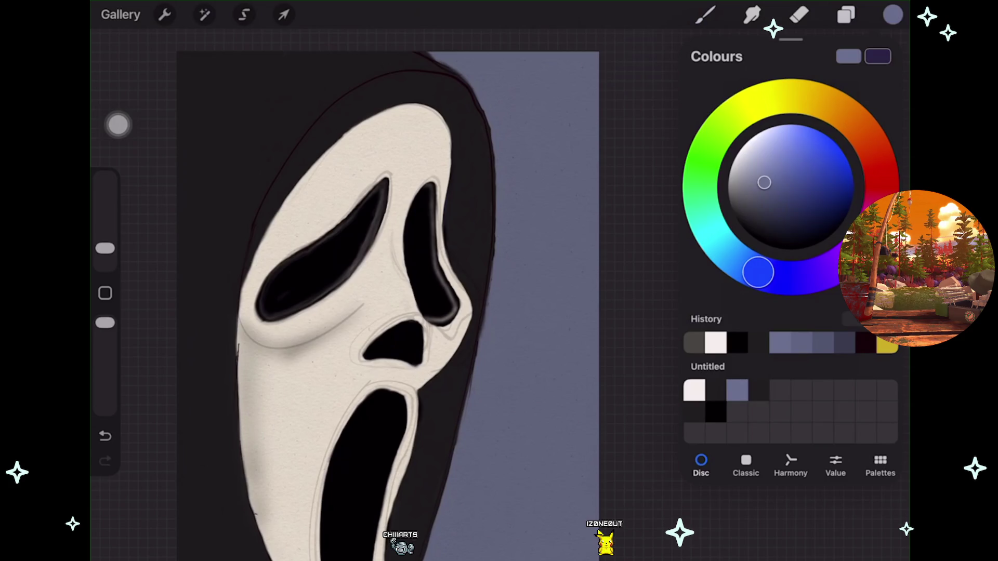
{"action": "left_click_drag", "start_coordinate": [212, 70], "coordinate": [204, 260]}
{"action": "key", "text": "ctrl+z"}
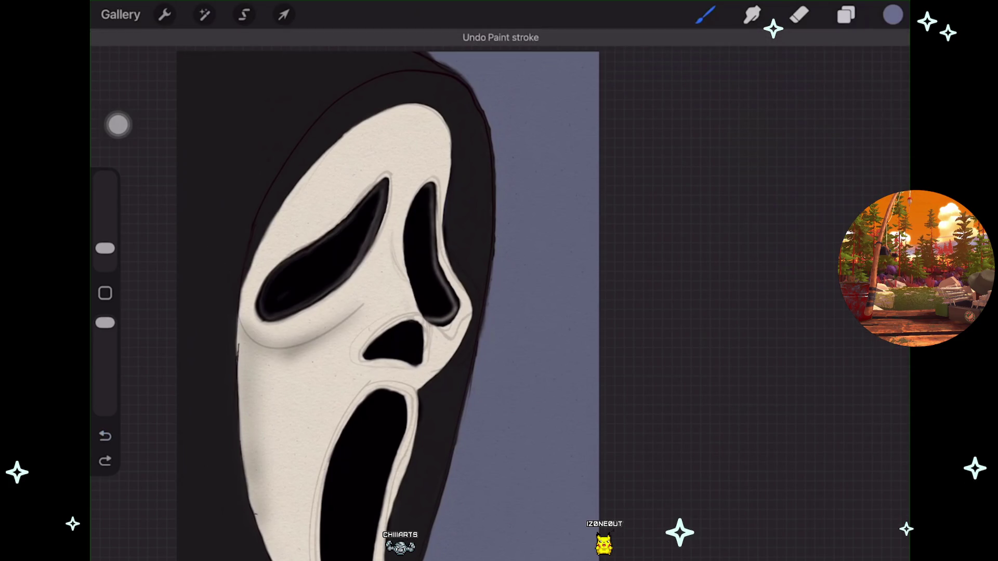
Step: Paint faint shimmer on the upper-left hood at 7% brush size, undoing unwanted strokes
{"action": "scroll", "coordinate": [416, 291], "scroll_direction": "up", "scroll_amount": 2}
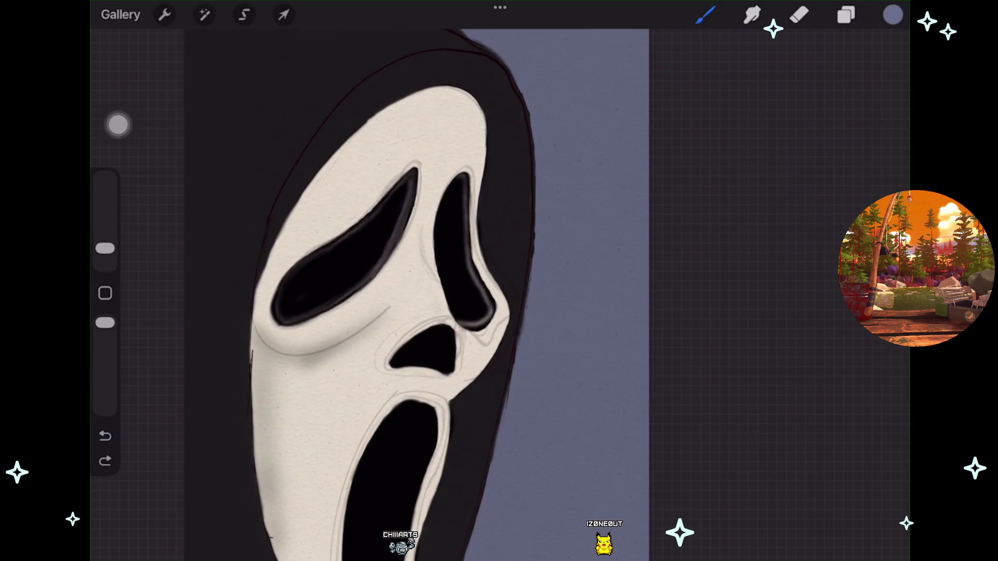
{"action": "left_click_drag", "start_coordinate": [105, 248], "coordinate": [105, 240]}
{"action": "left_click_drag", "start_coordinate": [296, 34], "coordinate": [228, 179]}
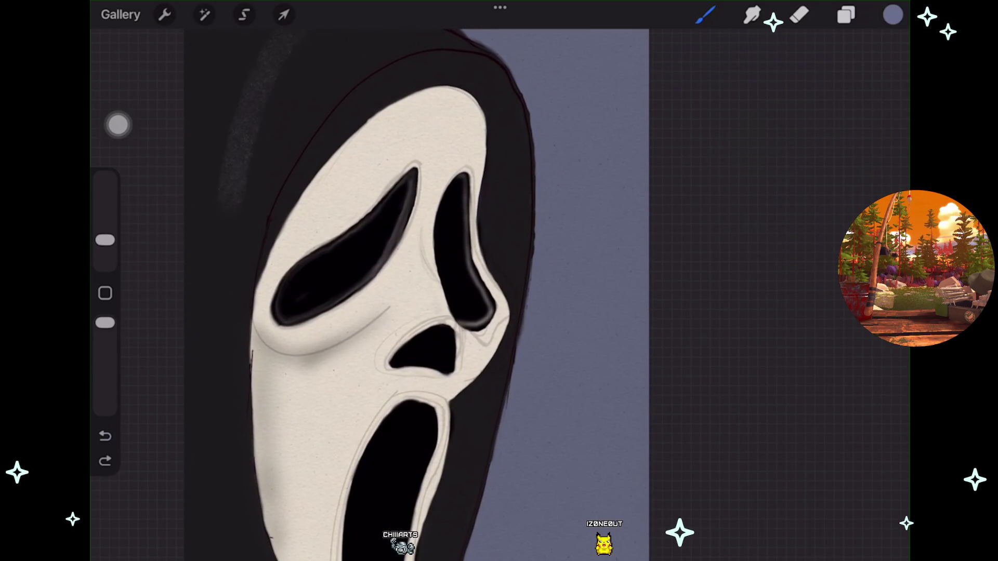
{"action": "scroll", "coordinate": [447, 291], "scroll_direction": "down", "scroll_amount": 2}
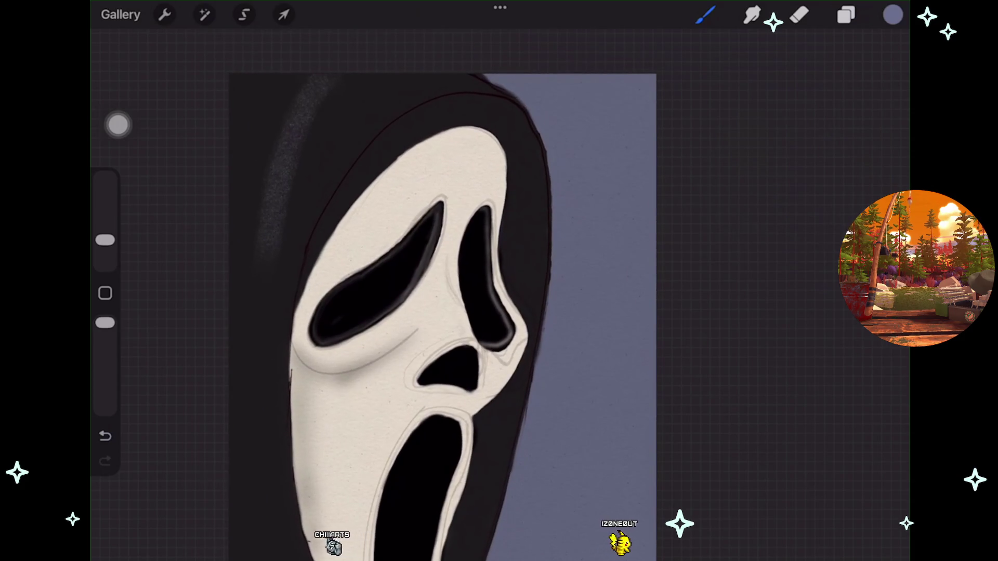
{"action": "left_click_drag", "start_coordinate": [317, 78], "coordinate": [234, 156]}
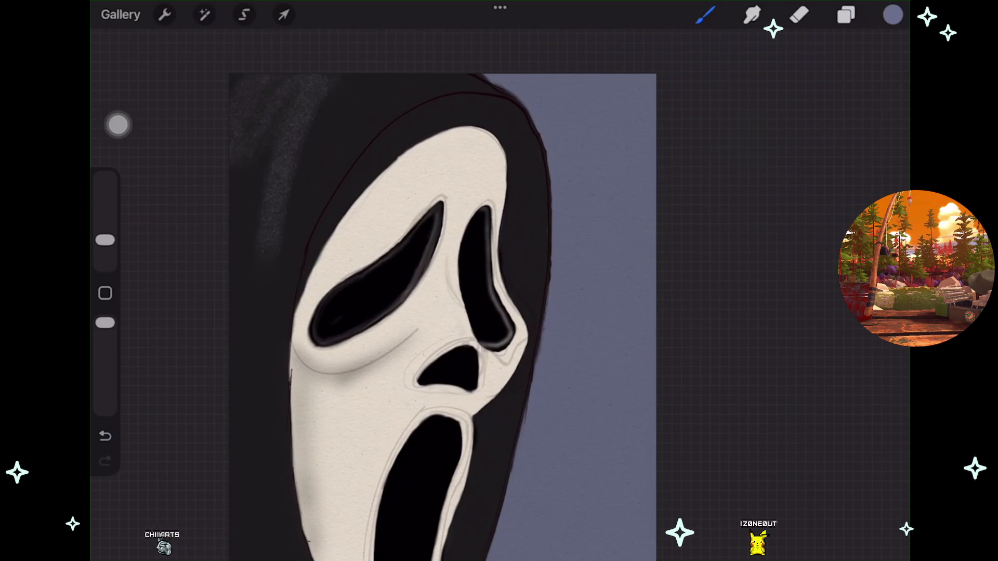
{"action": "key", "text": "ctrl+z"}
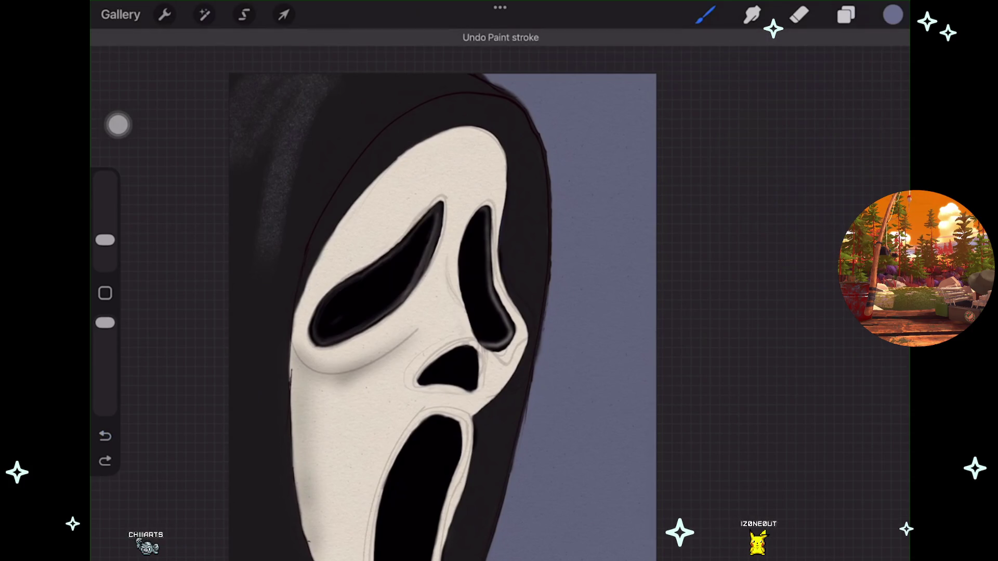
{"action": "scroll", "coordinate": [441, 312], "scroll_direction": "up", "scroll_amount": 1}
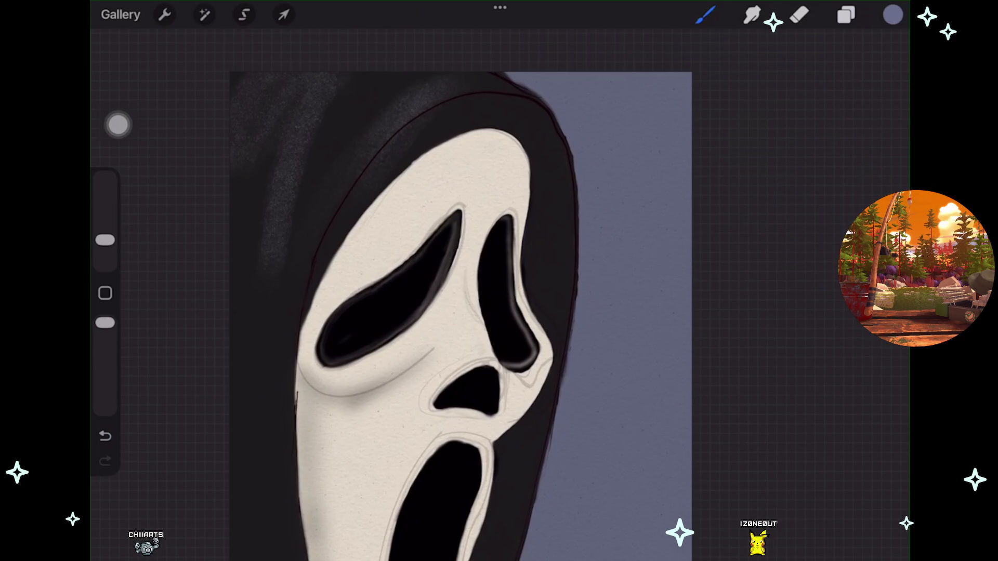
{"action": "scroll", "coordinate": [442, 312], "scroll_direction": "down", "scroll_amount": 2}
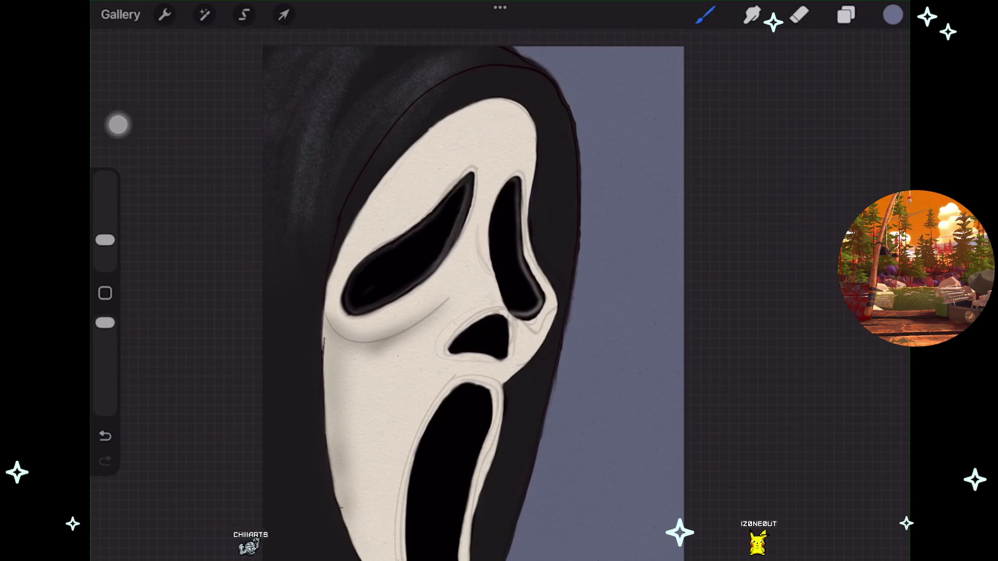
{"action": "scroll", "coordinate": [468, 312], "scroll_direction": "up", "scroll_amount": 2}
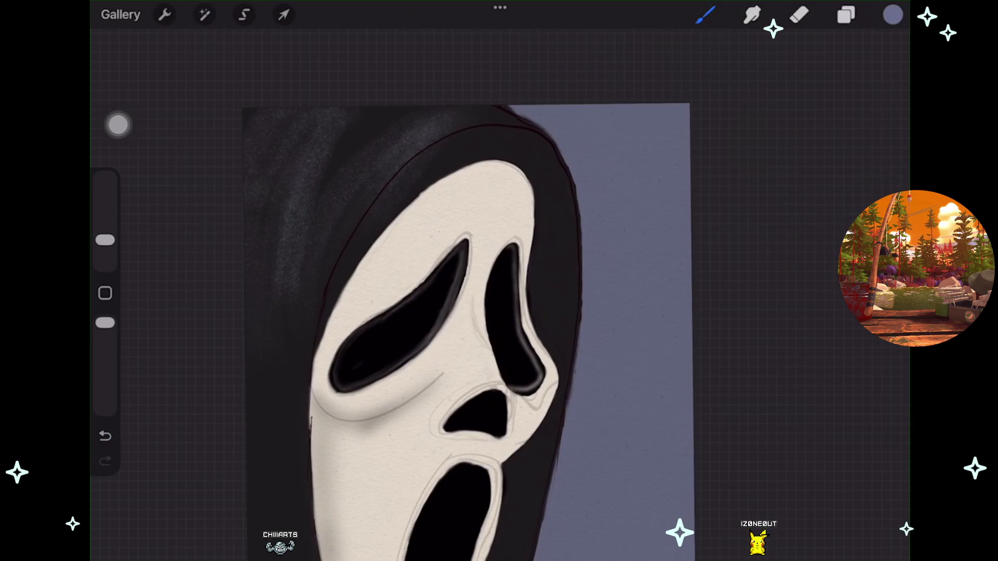
{"action": "scroll", "coordinate": [468, 332], "scroll_direction": "up", "scroll_amount": 3}
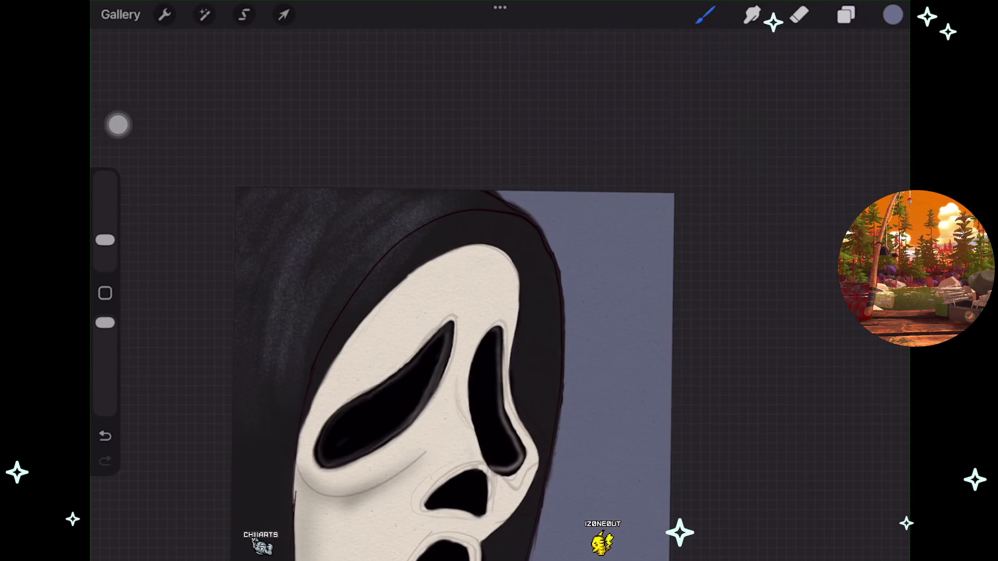
{"action": "scroll", "coordinate": [458, 338], "scroll_direction": "down", "scroll_amount": 3}
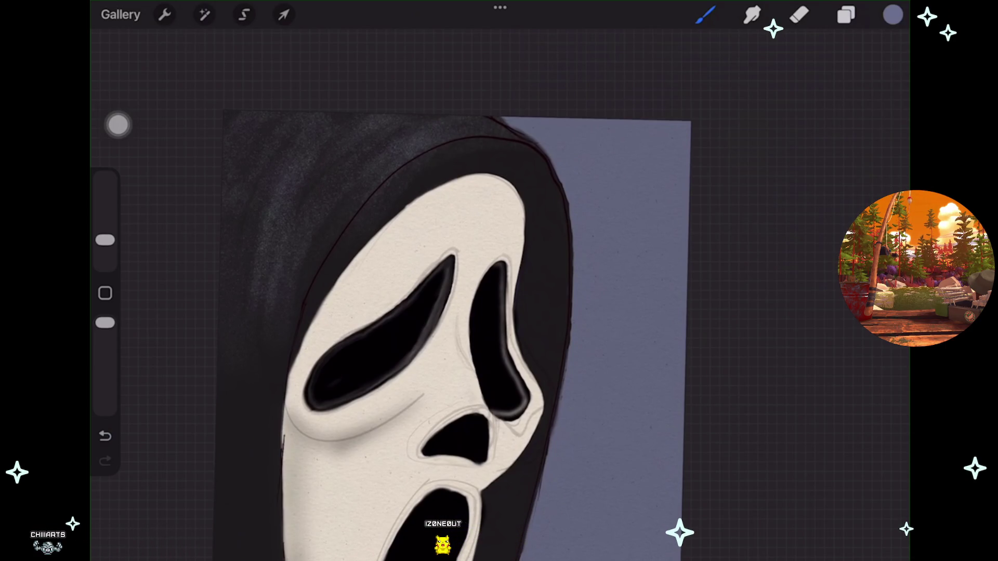
{"action": "scroll", "coordinate": [457, 312], "scroll_direction": "down", "scroll_amount": 1}
{"action": "scroll", "coordinate": [458, 312], "scroll_direction": "down", "scroll_amount": 3}
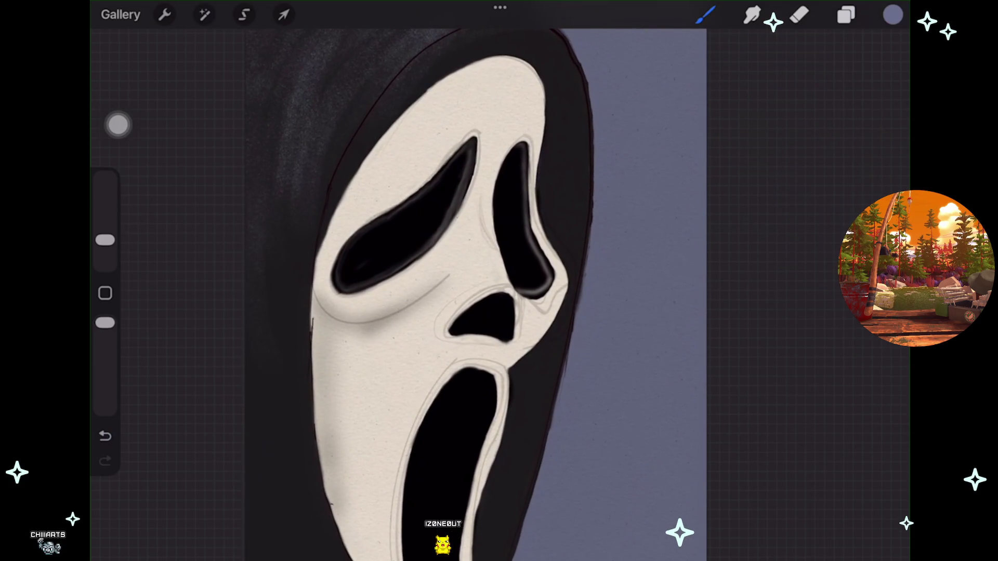
{"action": "key", "text": "ctrl+z"}
{"action": "key", "text": "ctrl+z"}
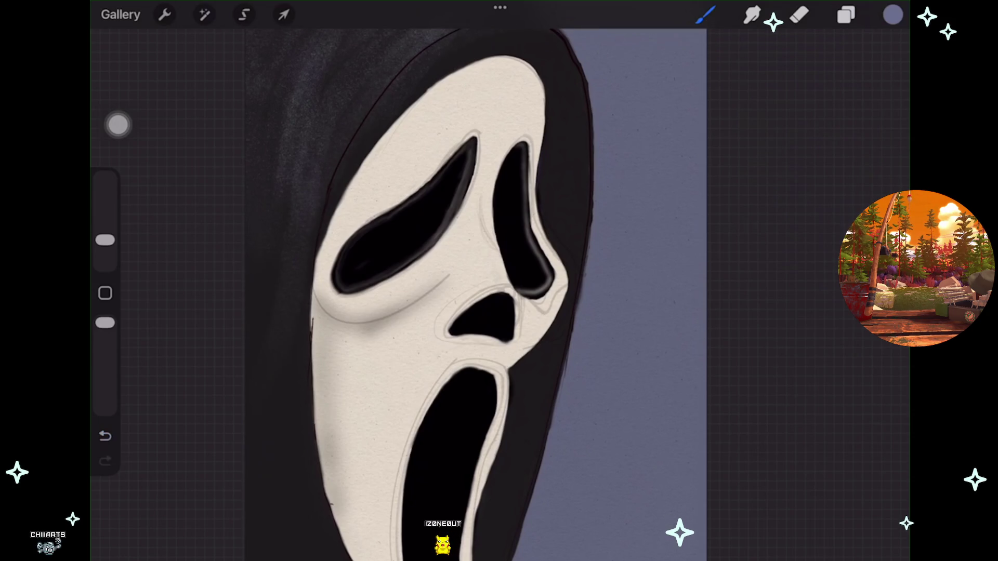
{"action": "scroll", "coordinate": [468, 312], "scroll_direction": "up", "scroll_amount": 3}
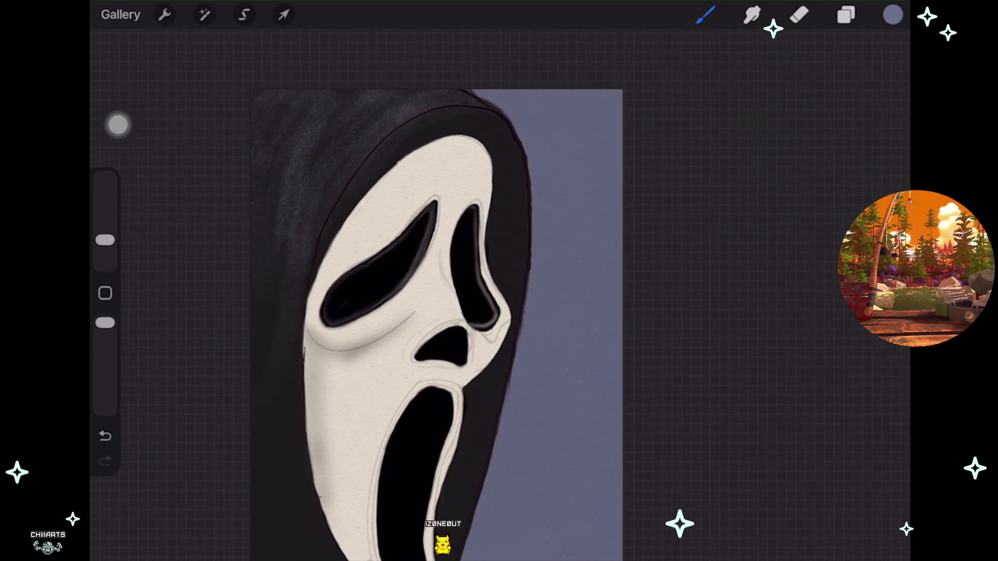
{"action": "scroll", "coordinate": [468, 322], "scroll_direction": "up", "scroll_amount": 2}
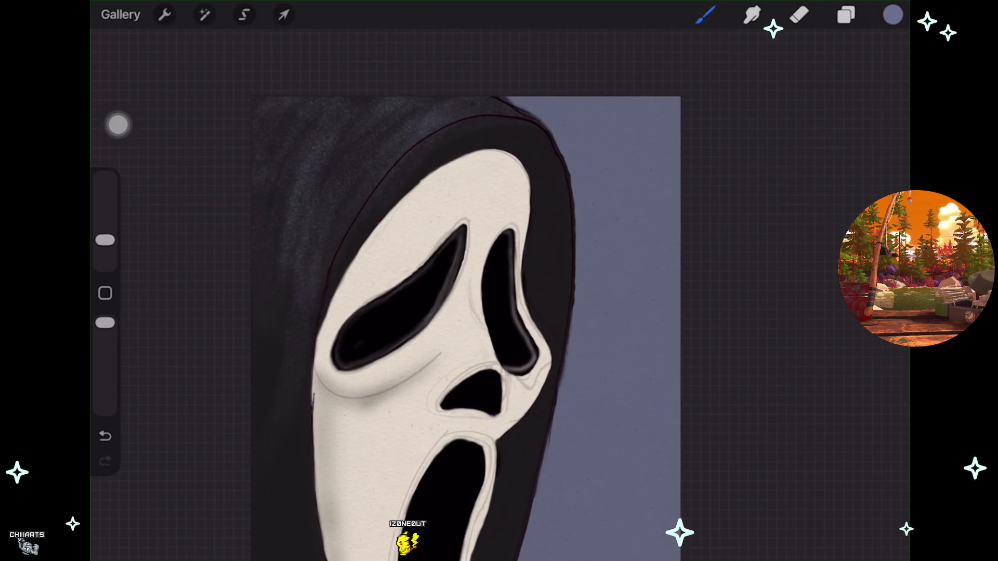
Step: Drop the brush to 6% size and 93% opacity, retry a hood highlight, and bring up Layers
{"action": "left_click_drag", "start_coordinate": [105, 240], "coordinate": [105, 243]}
{"action": "left_click_drag", "start_coordinate": [105, 323], "coordinate": [105, 329]}
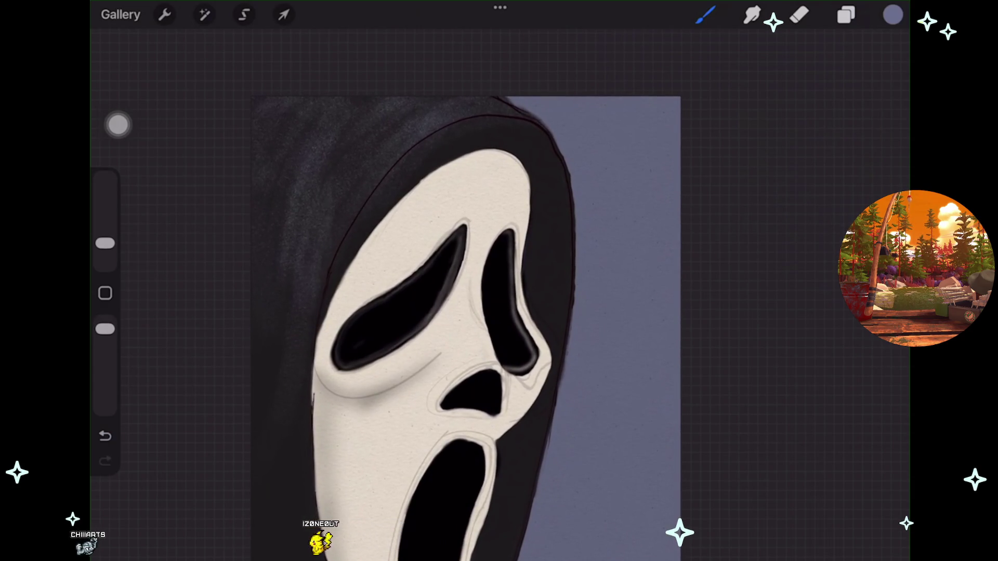
{"action": "scroll", "coordinate": [468, 322], "scroll_direction": "up", "scroll_amount": 1}
{"action": "scroll", "coordinate": [468, 322], "scroll_direction": "up", "scroll_amount": 1}
{"action": "left_click_drag", "start_coordinate": [268, 208], "coordinate": [260, 263]}
{"action": "scroll", "coordinate": [468, 323], "scroll_direction": "down", "scroll_amount": 1}
{"action": "key", "text": "ctrl+z"}
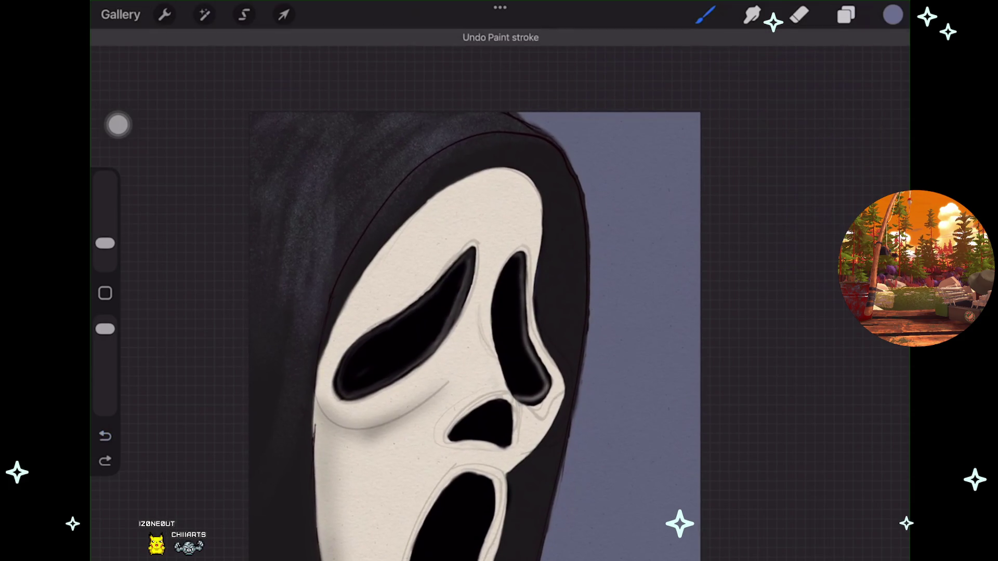
{"action": "scroll", "coordinate": [468, 322], "scroll_direction": "down", "scroll_amount": 2}
{"action": "scroll", "coordinate": [468, 322], "scroll_direction": "up", "scroll_amount": 1}
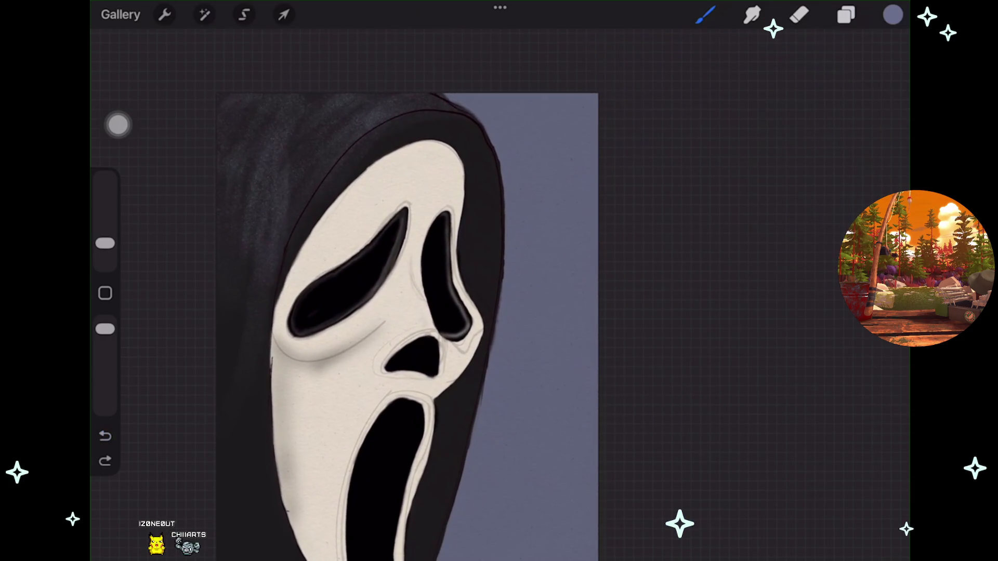
{"action": "left_click", "coordinate": [845, 15]}
{"action": "scroll", "coordinate": [767, 312], "scroll_direction": "up", "scroll_amount": 10}
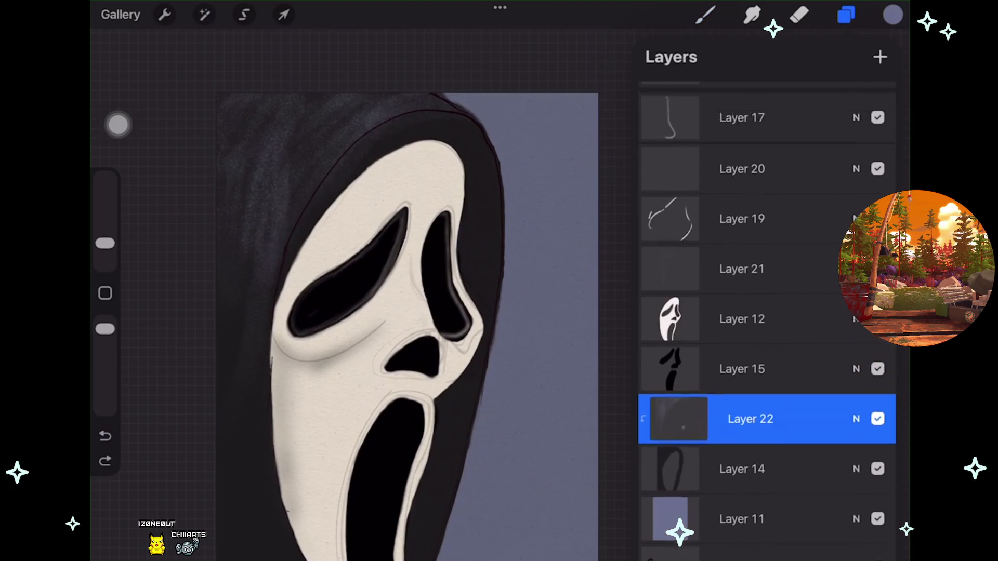
Step: Hide the dark hood outline layer
{"action": "left_click", "coordinate": [877, 237]}
{"action": "left_click", "coordinate": [877, 236]}
{"action": "left_click", "coordinate": [878, 237]}
{"action": "scroll", "coordinate": [405, 323], "scroll_direction": "down", "scroll_amount": 1}
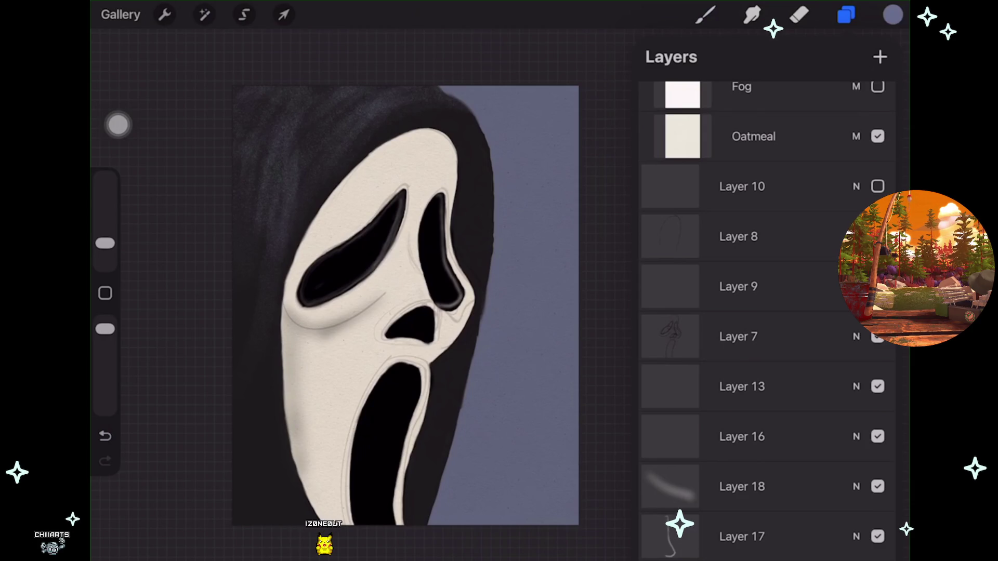
{"action": "scroll", "coordinate": [766, 311], "scroll_direction": "down", "scroll_amount": 5}
Step: Add Layer 23 above the mask's Layer 12 and clip it to that layer
{"action": "left_click", "coordinate": [742, 512]}
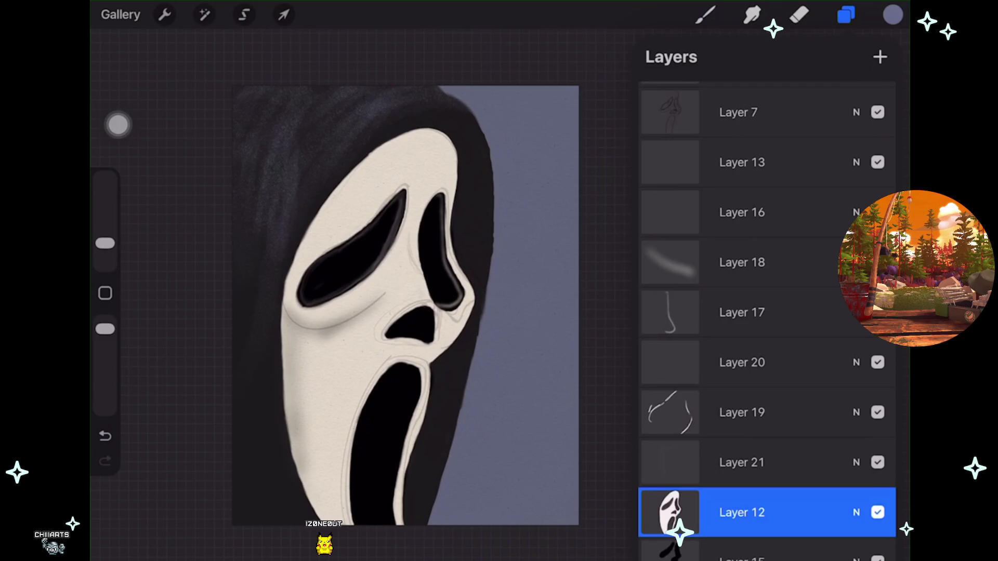
{"action": "left_click", "coordinate": [880, 57]}
{"action": "left_click", "coordinate": [742, 512]}
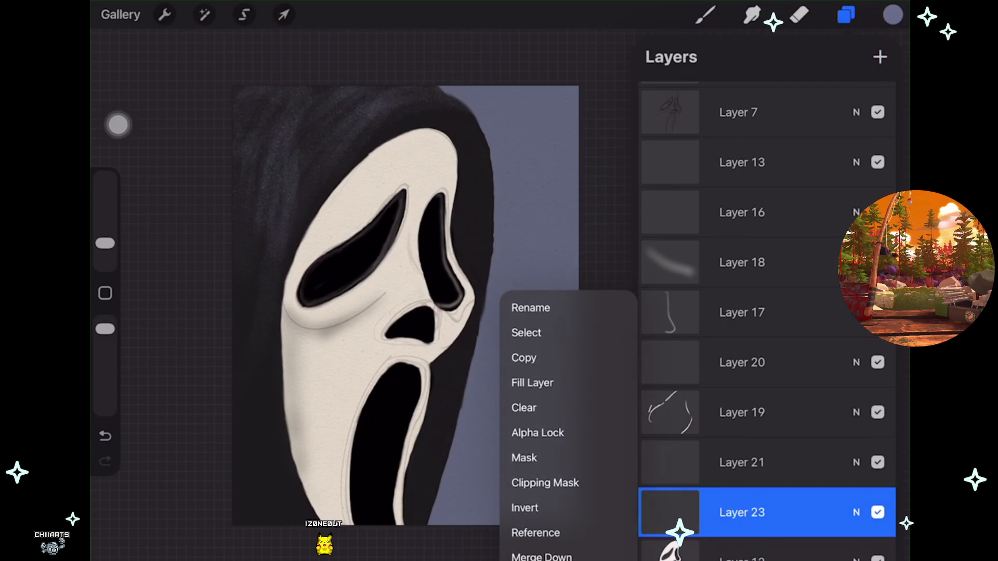
{"action": "left_click", "coordinate": [545, 483]}
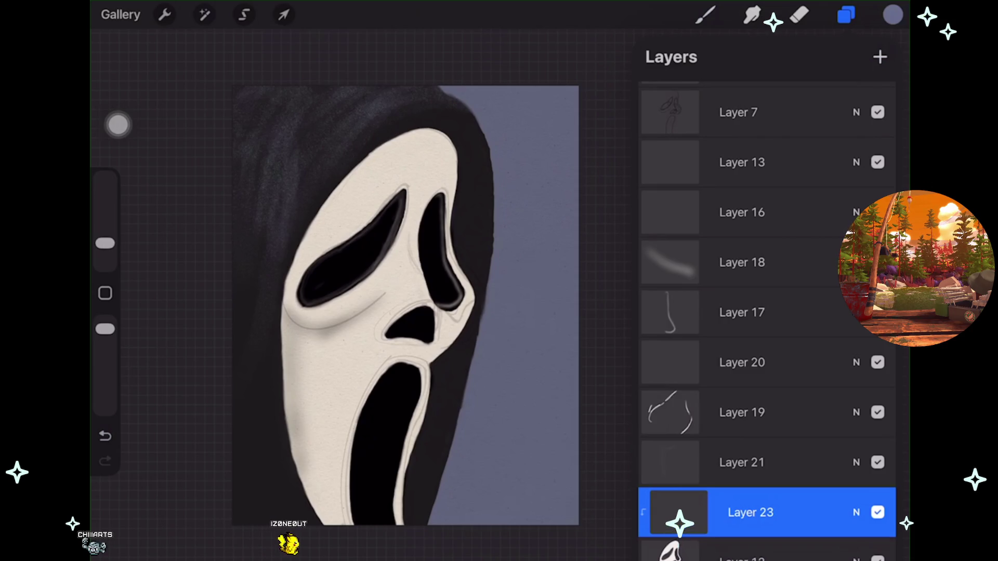
Step: Hide Layer 19's highlight lines and select Layer 19 for painting
{"action": "scroll", "coordinate": [405, 305], "scroll_direction": "up", "scroll_amount": 2}
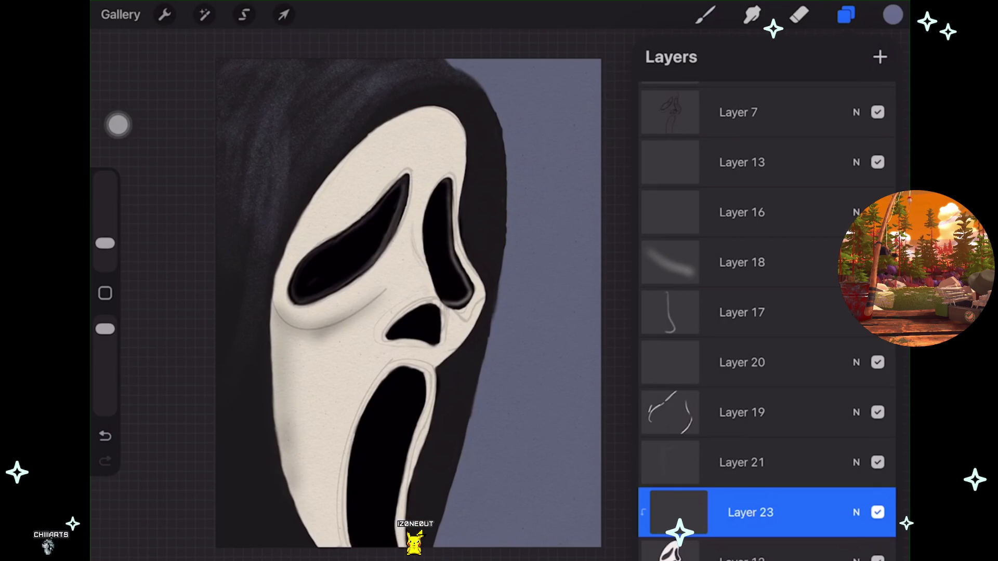
{"action": "left_click", "coordinate": [878, 212]}
{"action": "left_click", "coordinate": [877, 413]}
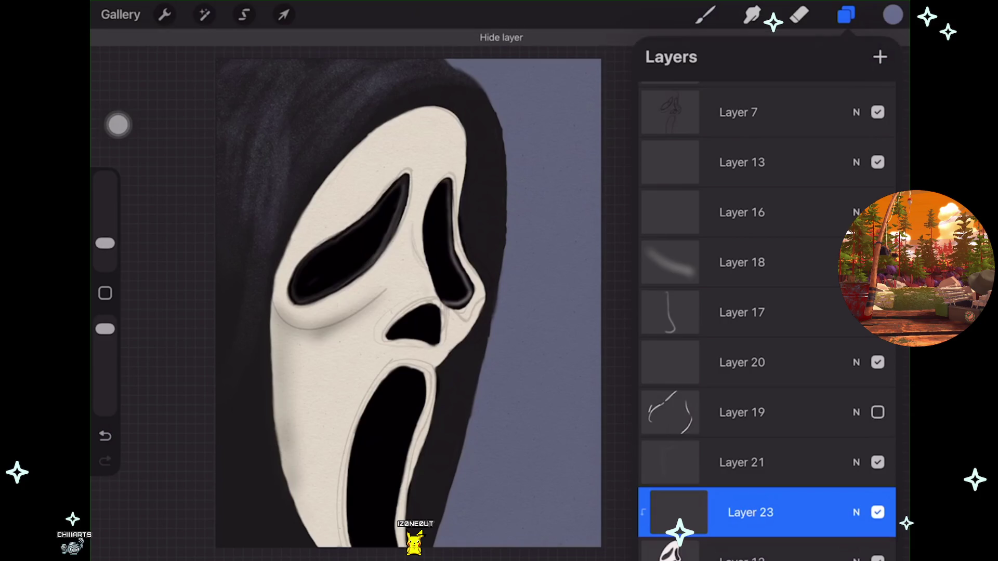
{"action": "left_click", "coordinate": [753, 412]}
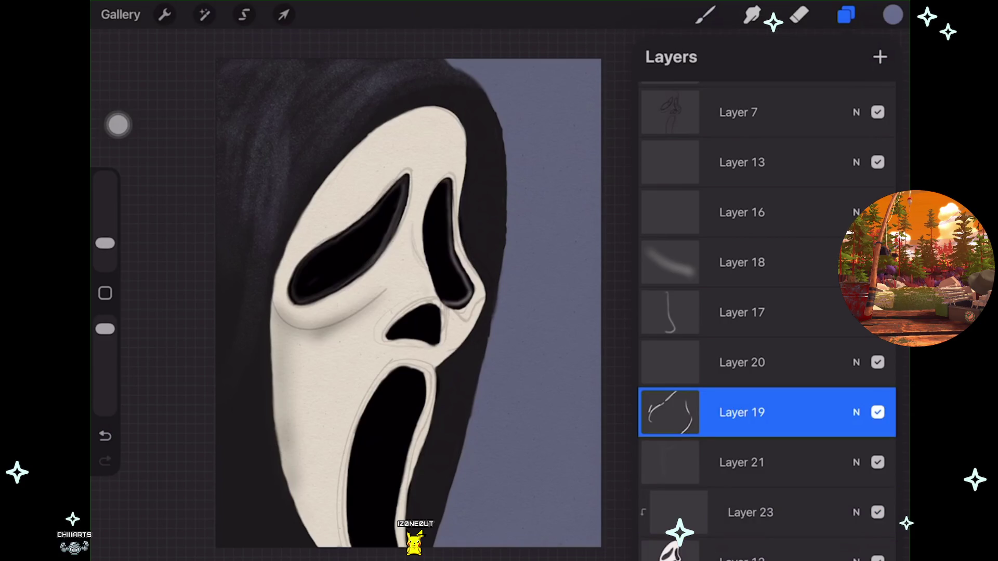
Step: Switch to the Soft Airbrush brush and bring up the Colours panel
{"action": "left_click", "coordinate": [705, 15]}
{"action": "scroll", "coordinate": [764, 301], "scroll_direction": "up", "scroll_amount": 7}
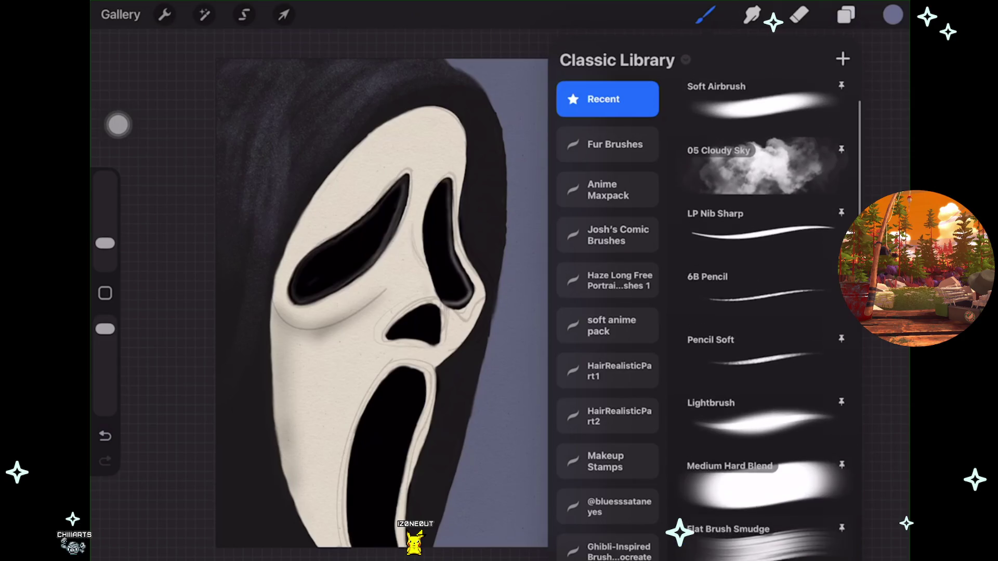
{"action": "scroll", "coordinate": [764, 312], "scroll_direction": "down", "scroll_amount": 3}
{"action": "scroll", "coordinate": [764, 312], "scroll_direction": "up", "scroll_amount": 3}
{"action": "left_click", "coordinate": [764, 172]}
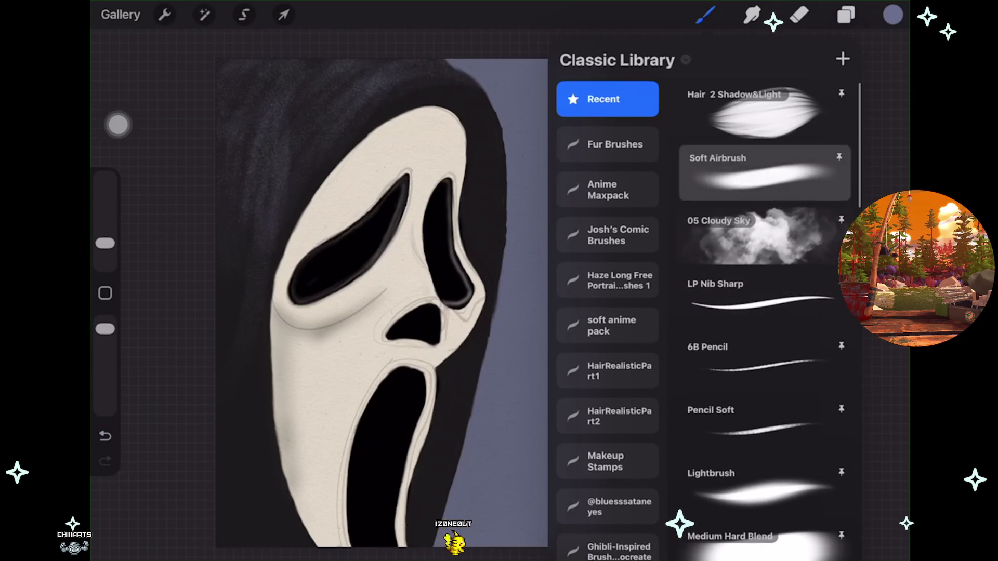
{"action": "left_click", "coordinate": [892, 15]}
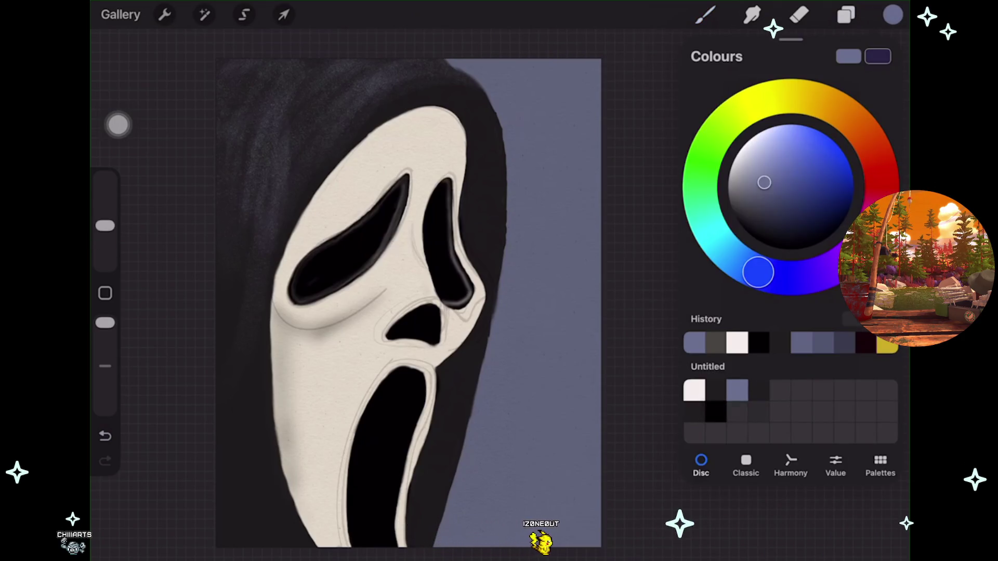
Step: Choose a cream white colour and undo two stray paint strokes
{"action": "left_click", "coordinate": [737, 343]}
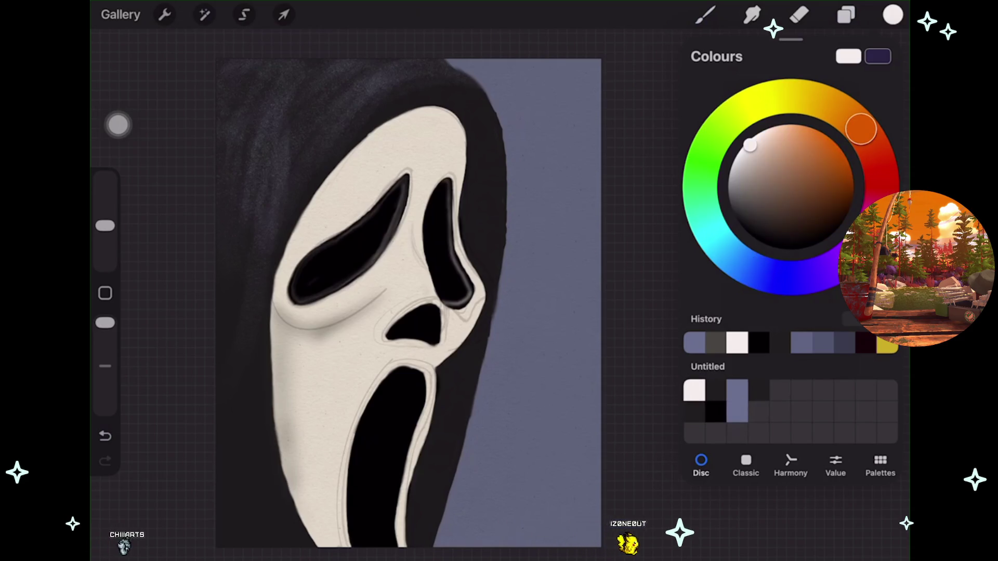
{"action": "scroll", "coordinate": [416, 291], "scroll_direction": "up", "scroll_amount": 2}
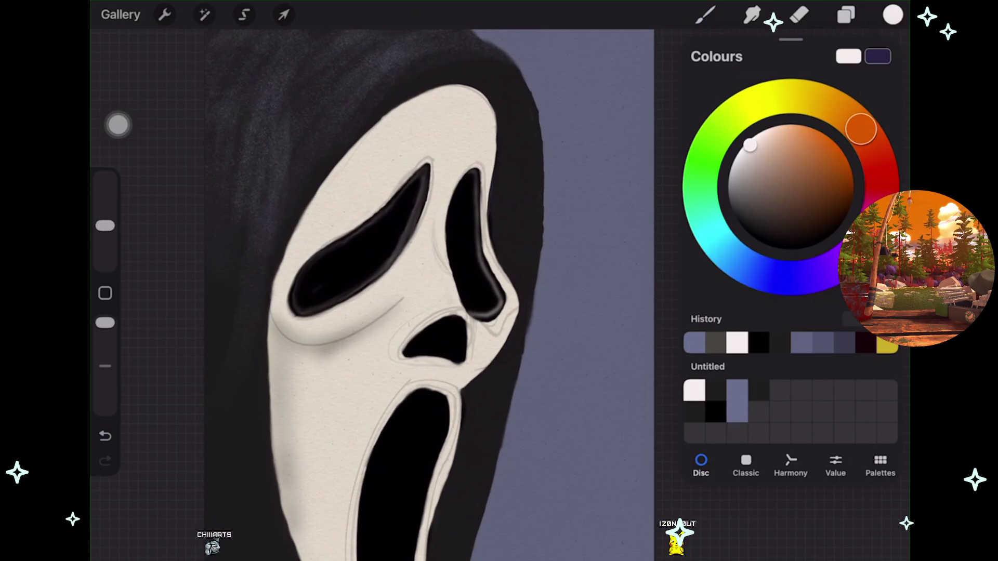
{"action": "scroll", "coordinate": [416, 291], "scroll_direction": "up", "scroll_amount": 2}
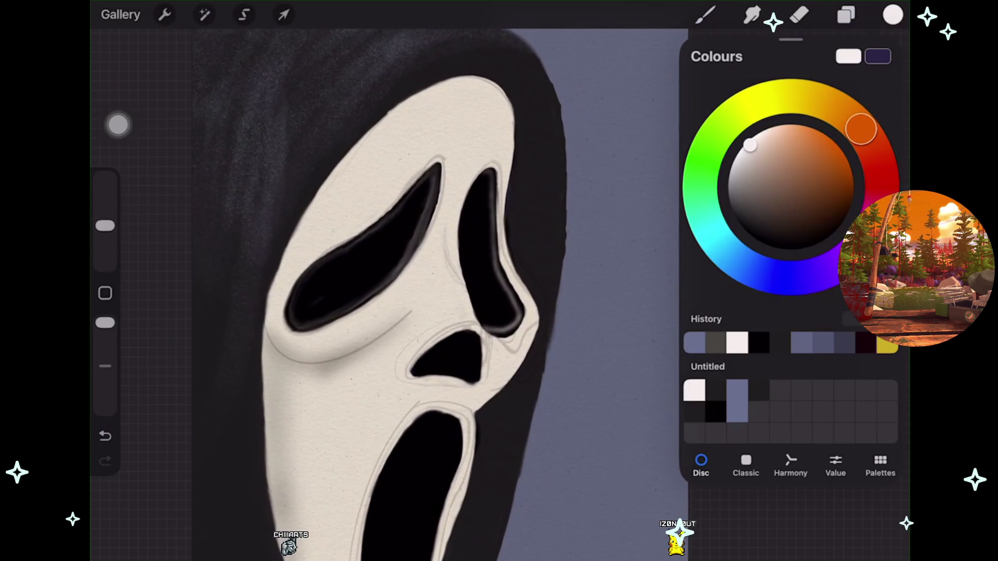
{"action": "left_click", "coordinate": [704, 15]}
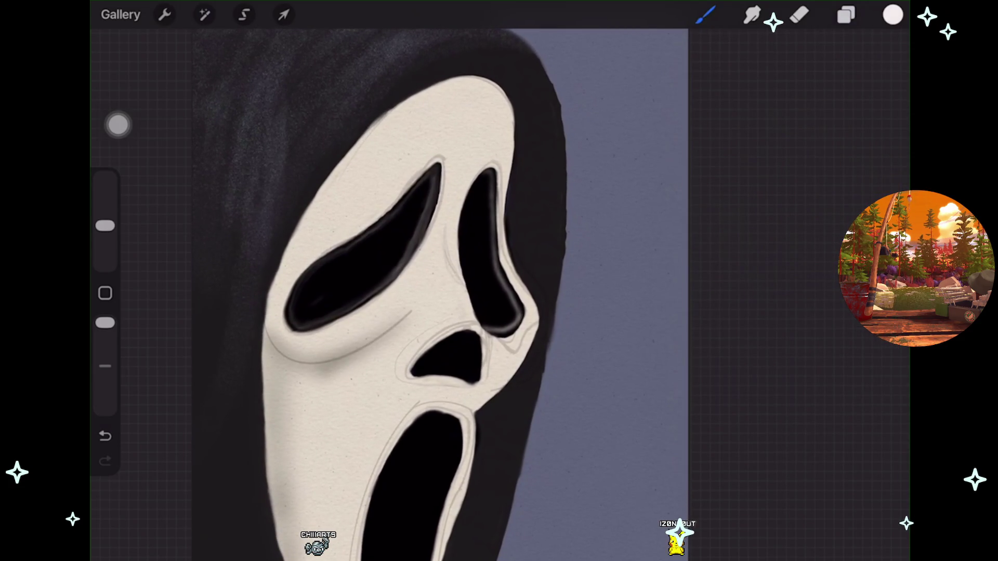
{"action": "key", "text": "ctrl+z"}
{"action": "scroll", "coordinate": [468, 291], "scroll_direction": "up", "scroll_amount": 2}
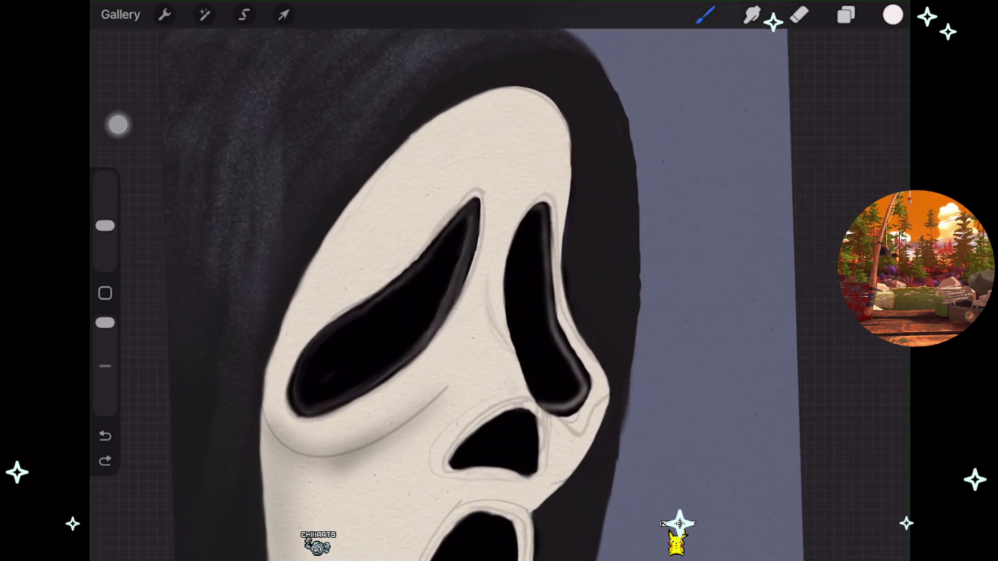
{"action": "scroll", "coordinate": [499, 291], "scroll_direction": "up", "scroll_amount": 5}
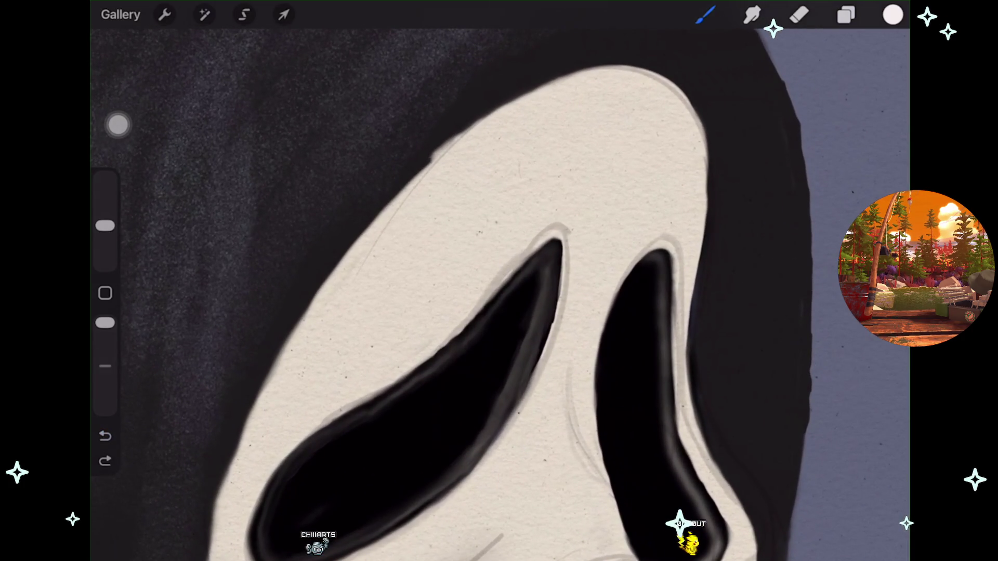
{"action": "key", "text": "ctrl+z"}
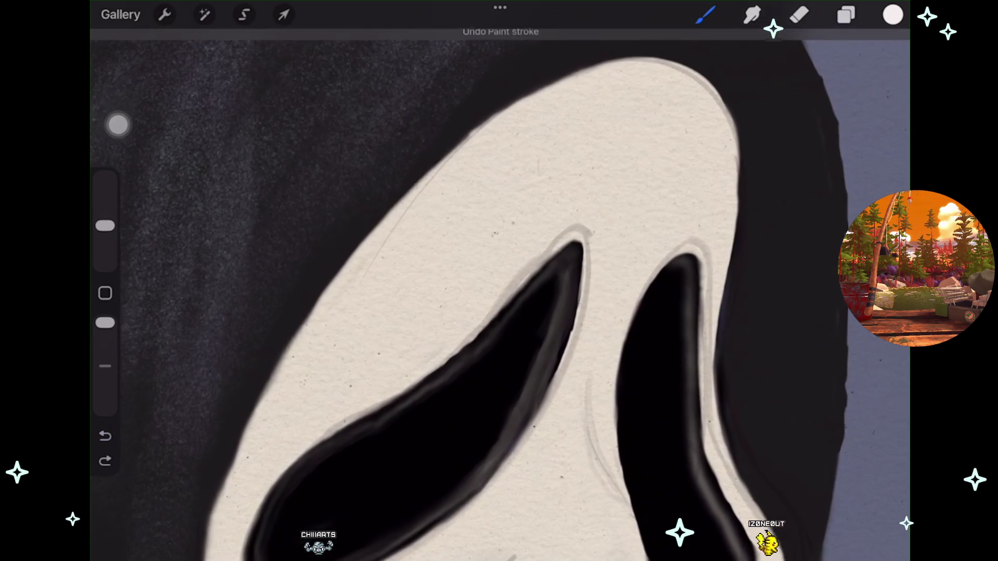
{"action": "scroll", "coordinate": [499, 291], "scroll_direction": "up", "scroll_amount": 1}
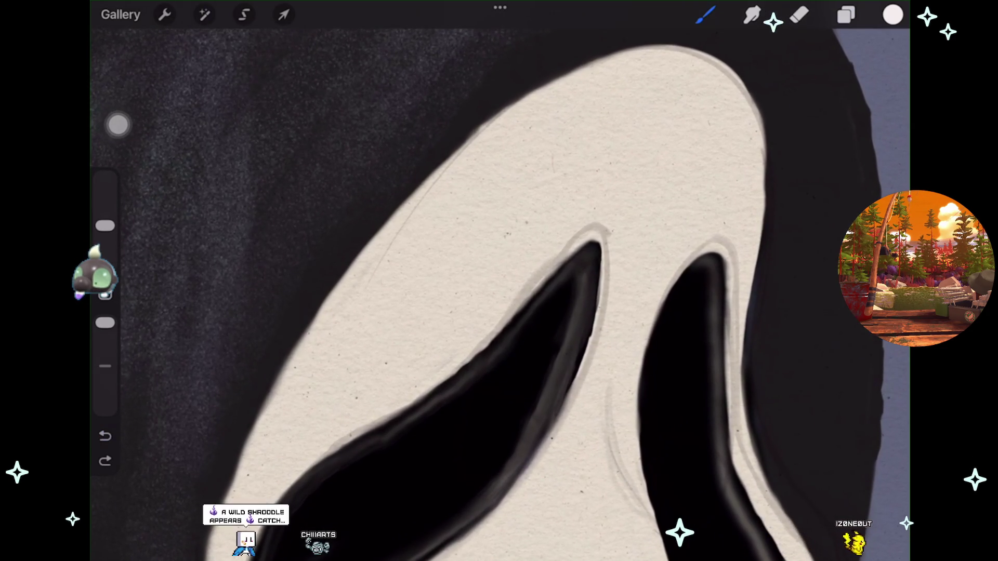
Step: Paint a faint cream highlight along the head's upper-left edge
{"action": "left_click_drag", "start_coordinate": [400, 208], "coordinate": [581, 68]}
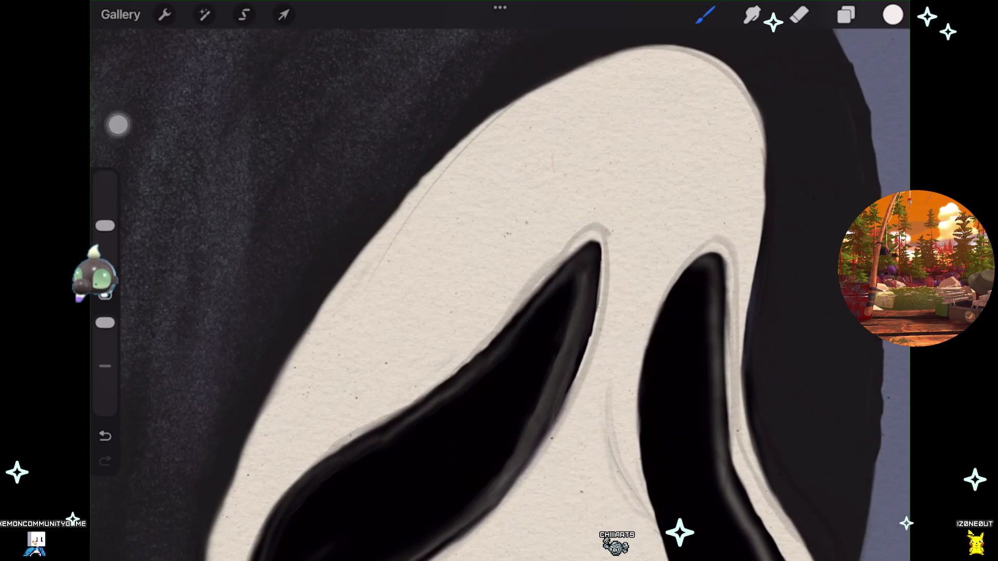
{"action": "scroll", "coordinate": [498, 291], "scroll_direction": "down", "scroll_amount": 3}
{"action": "scroll", "coordinate": [499, 291], "scroll_direction": "down", "scroll_amount": 1}
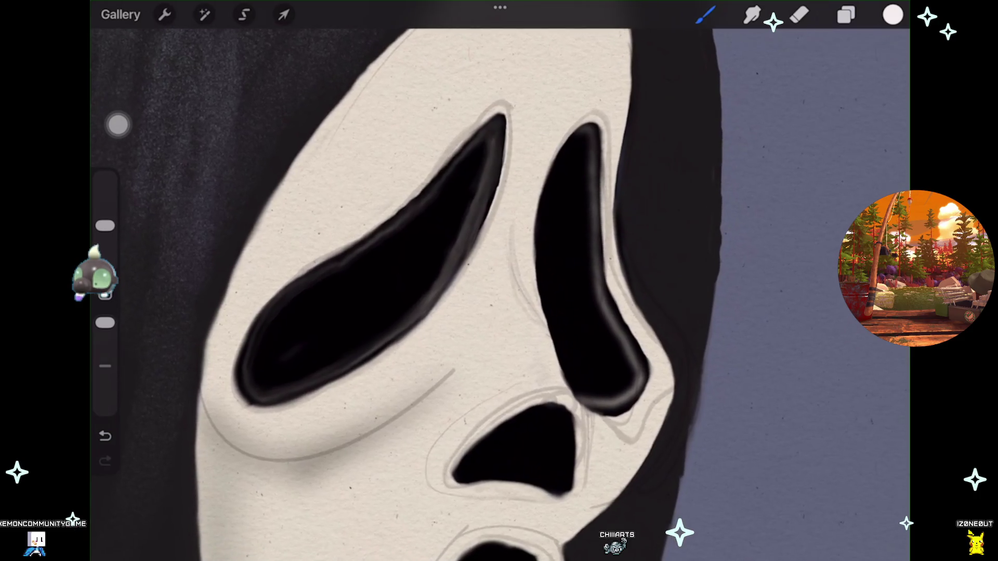
{"action": "scroll", "coordinate": [499, 291], "scroll_direction": "down", "scroll_amount": 1}
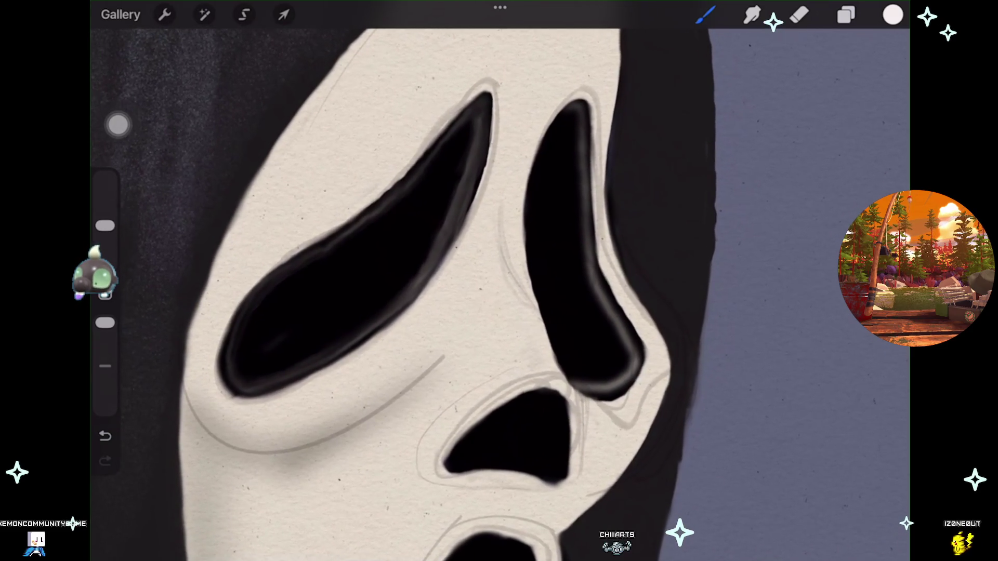
{"action": "scroll", "coordinate": [499, 291], "scroll_direction": "down", "scroll_amount": 2}
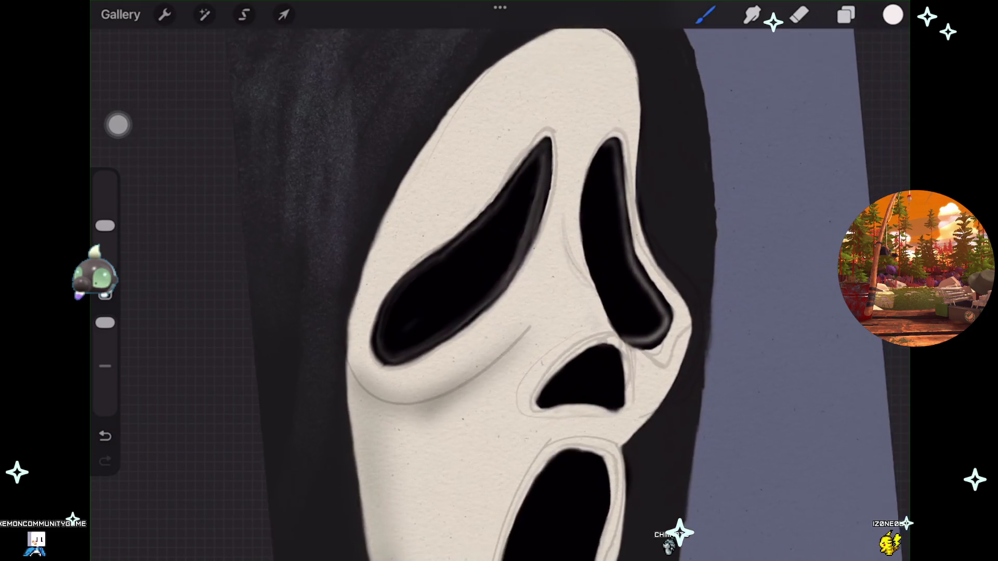
Step: Move Layers 19 and 17 under Layer 23 as clipped layers
{"action": "left_click", "coordinate": [846, 15]}
{"action": "scroll", "coordinate": [764, 312], "scroll_direction": "down", "scroll_amount": 1}
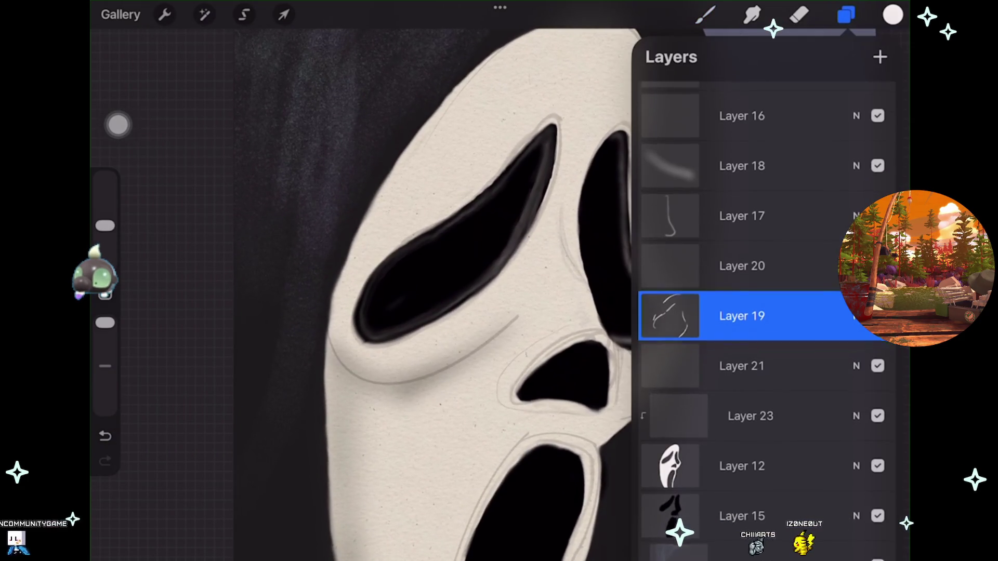
{"action": "scroll", "coordinate": [416, 291], "scroll_direction": "right", "scroll_amount": 2}
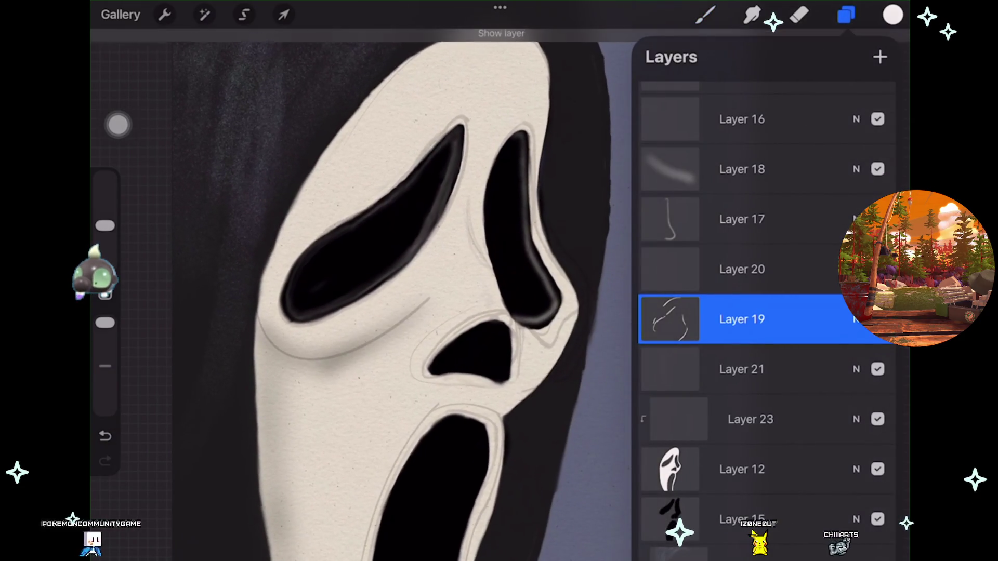
{"action": "left_click_drag", "start_coordinate": [743, 319], "coordinate": [748, 419]}
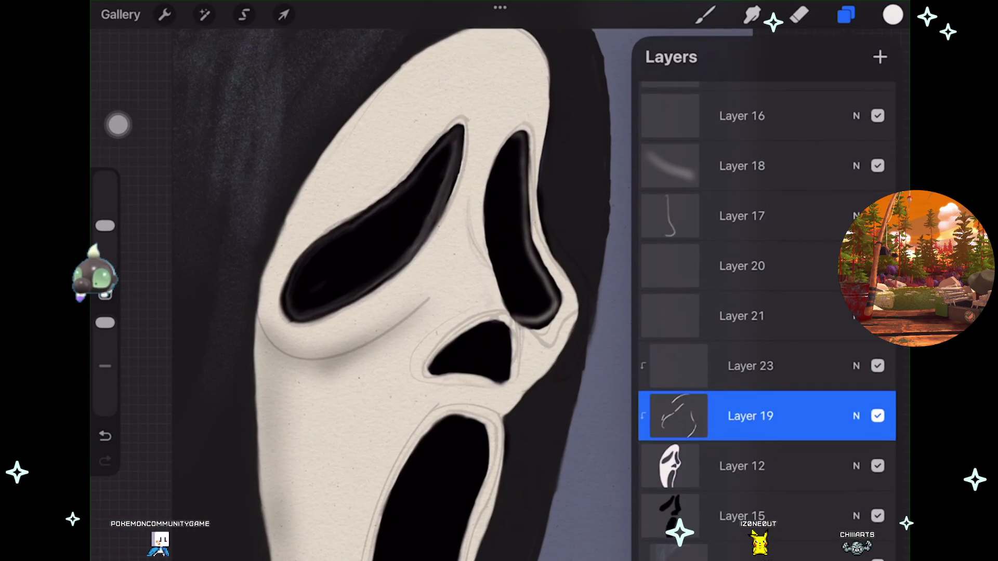
{"action": "left_click", "coordinate": [741, 469]}
{"action": "left_click", "coordinate": [877, 316]}
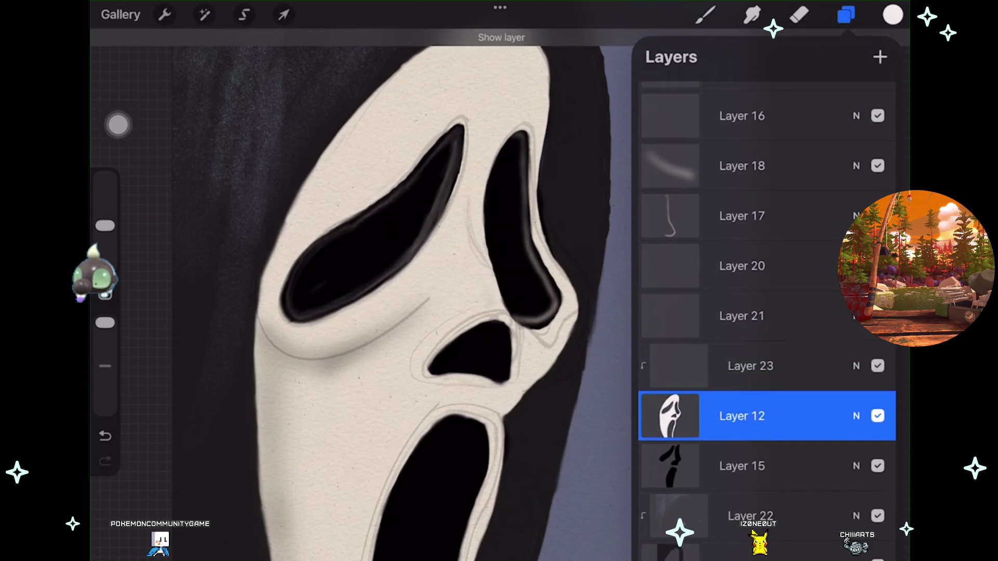
{"action": "left_click_drag", "start_coordinate": [741, 215], "coordinate": [748, 366]}
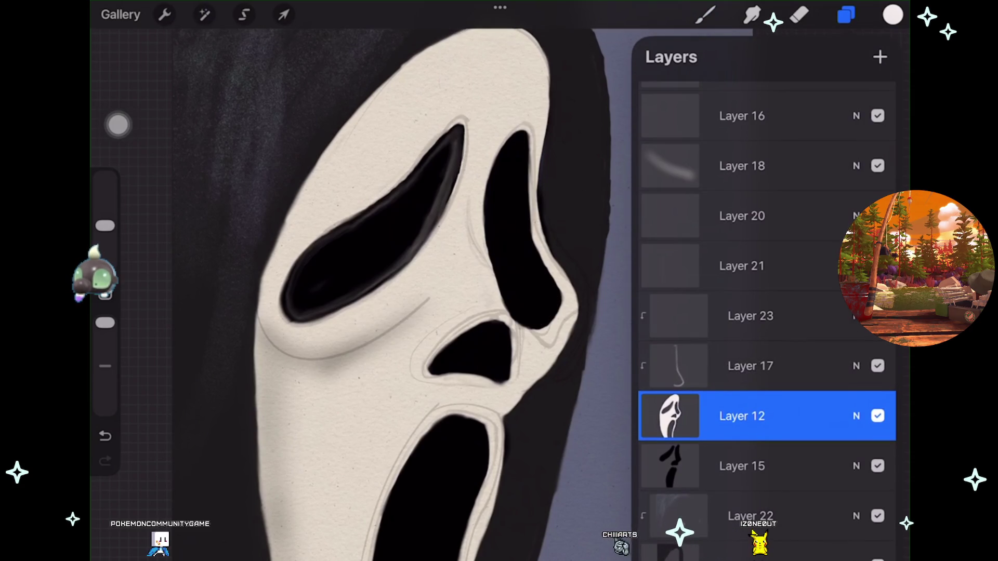
Step: Unclip Layer 17's nose line, merge it down into Layer 12, and nudge the mask upward
{"action": "left_click", "coordinate": [742, 365]}
{"action": "left_click", "coordinate": [742, 366]}
{"action": "left_click", "coordinate": [546, 404]}
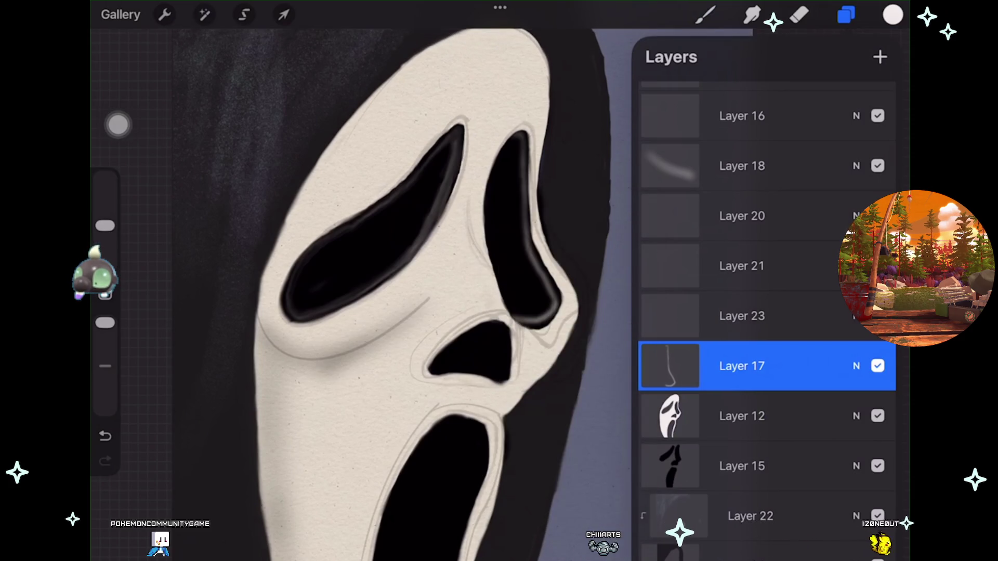
{"action": "left_click", "coordinate": [742, 378]}
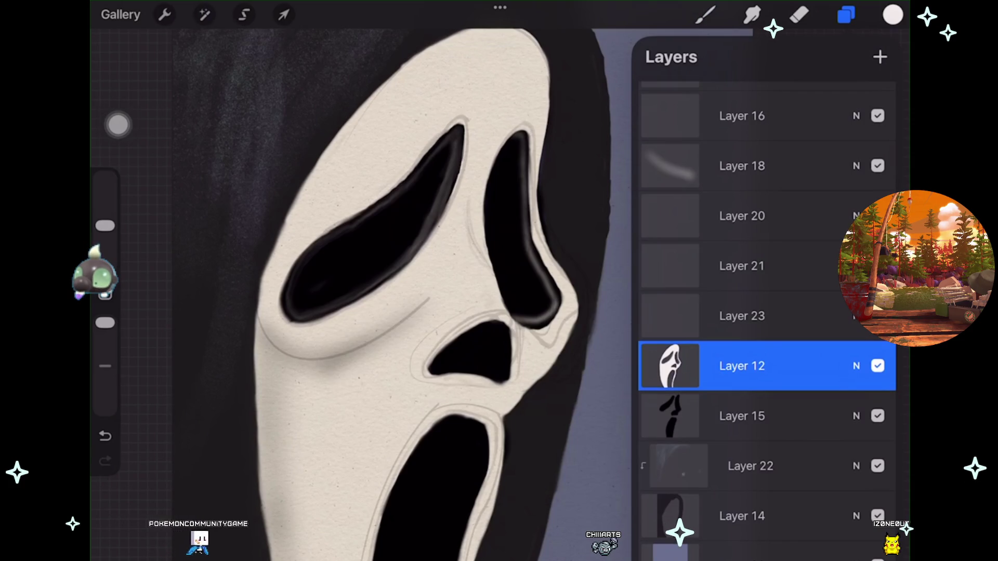
{"action": "left_click", "coordinate": [283, 14]}
{"action": "left_click_drag", "start_coordinate": [415, 312], "coordinate": [405, 270]}
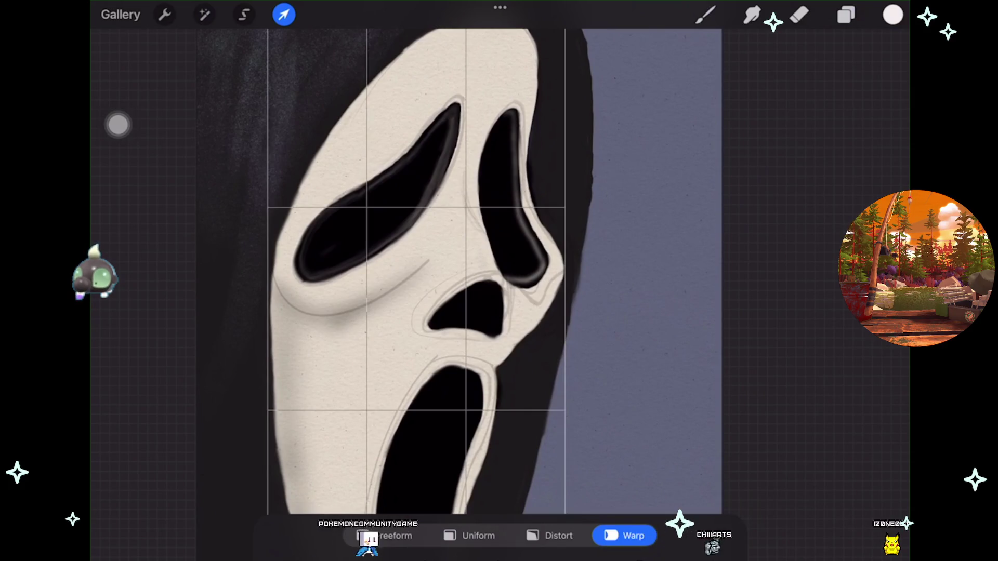
Step: Warp the mask's right side slightly inward, bulge it out near the nose, and commit
{"action": "left_click_drag", "start_coordinate": [543, 249], "coordinate": [536, 239]}
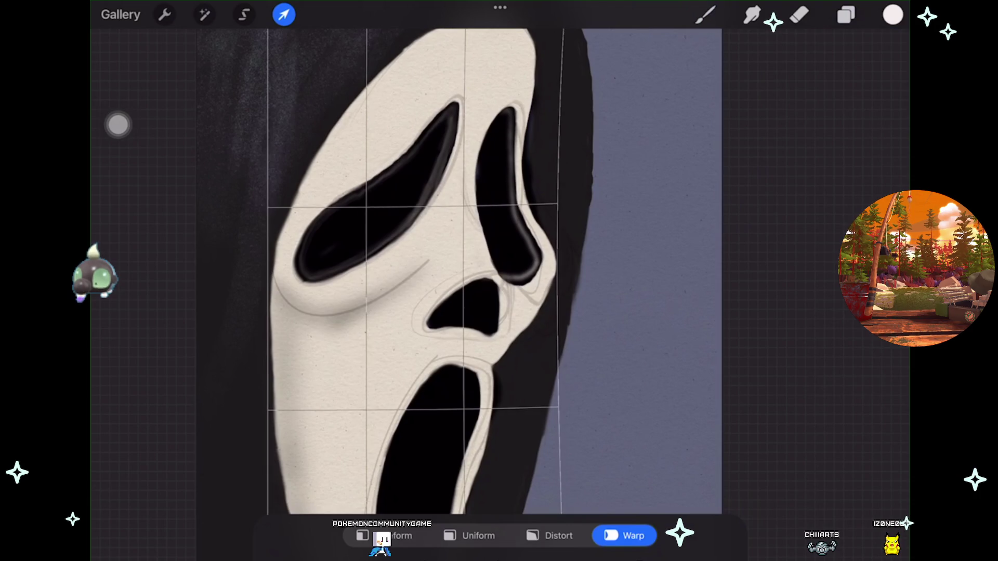
{"action": "scroll", "coordinate": [468, 271], "scroll_direction": "down", "scroll_amount": 3}
{"action": "scroll", "coordinate": [467, 260], "scroll_direction": "down", "scroll_amount": 3}
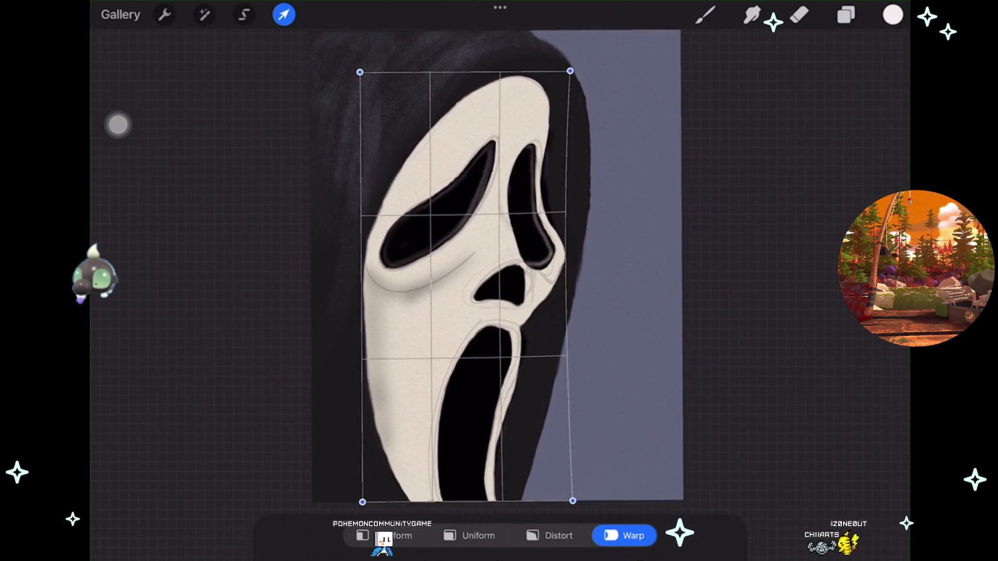
{"action": "scroll", "coordinate": [468, 260], "scroll_direction": "up", "scroll_amount": 3}
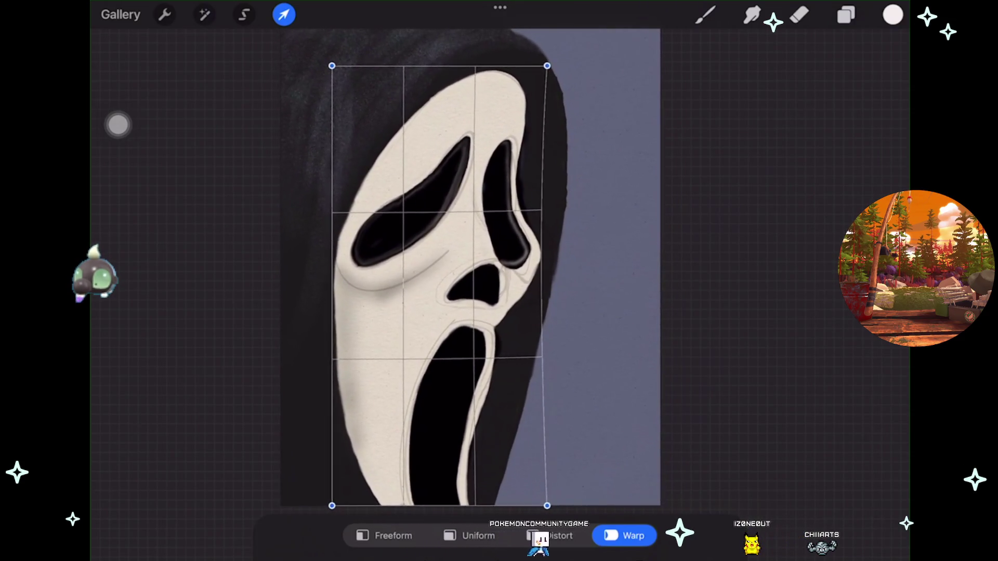
{"action": "scroll", "coordinate": [467, 260], "scroll_direction": "up", "scroll_amount": 2}
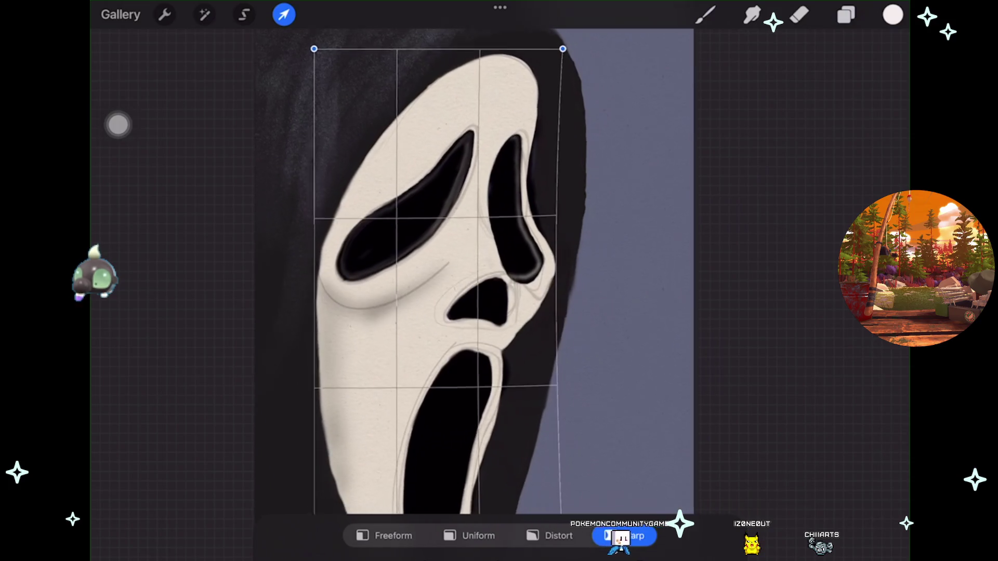
{"action": "scroll", "coordinate": [468, 260], "scroll_direction": "down", "scroll_amount": 3}
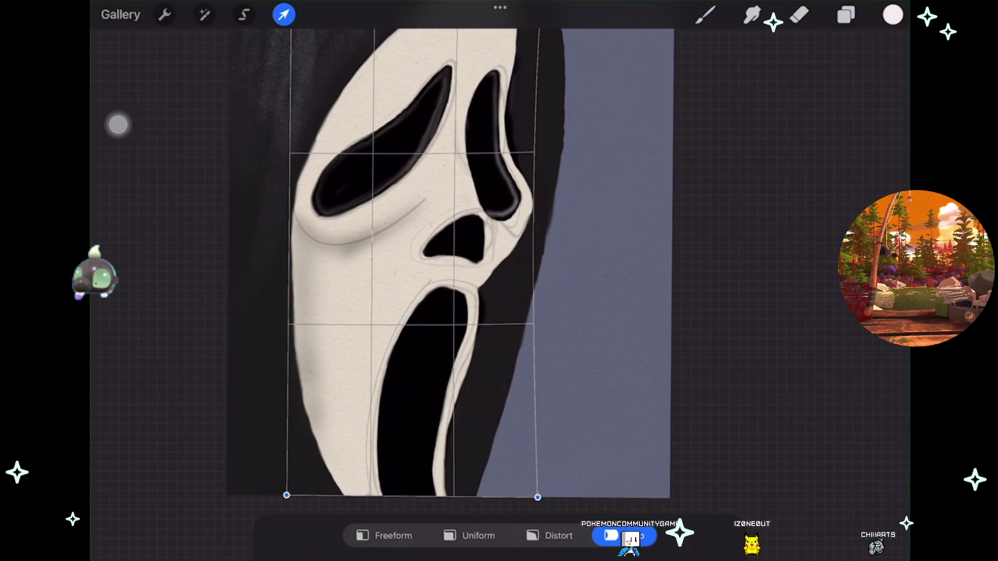
{"action": "scroll", "coordinate": [467, 259], "scroll_direction": "up", "scroll_amount": 2}
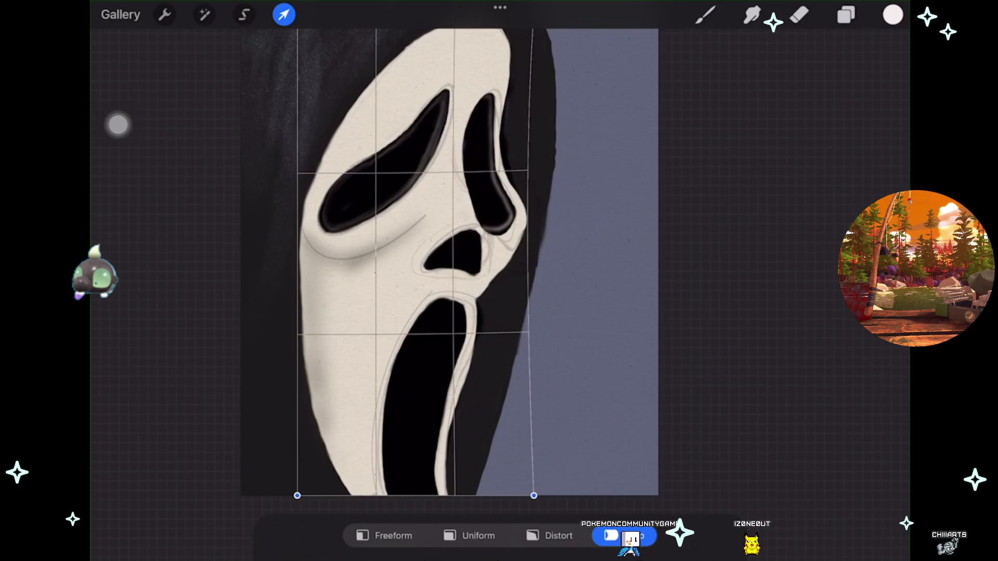
{"action": "left_click_drag", "start_coordinate": [517, 219], "coordinate": [526, 219]}
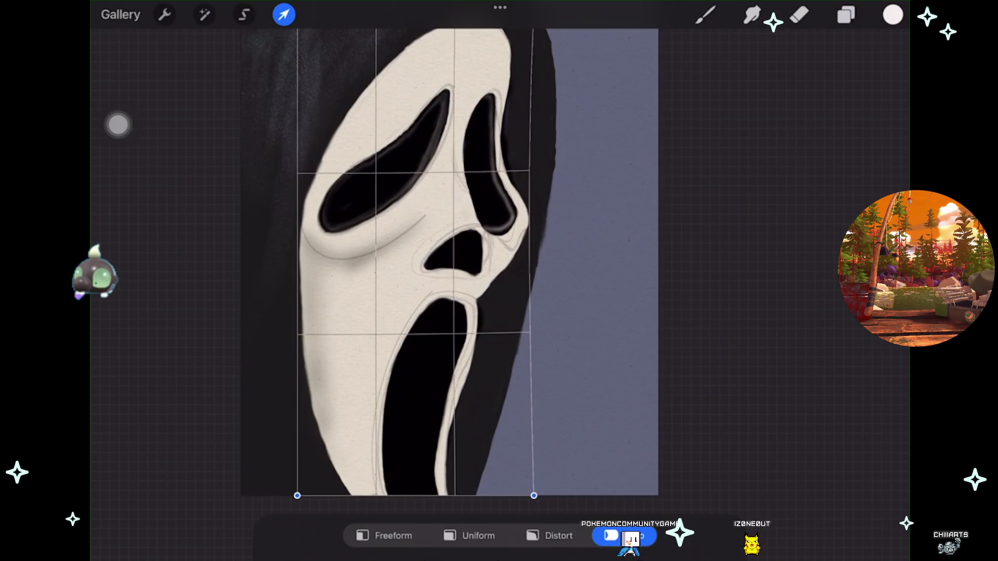
{"action": "scroll", "coordinate": [467, 260], "scroll_direction": "up", "scroll_amount": 2}
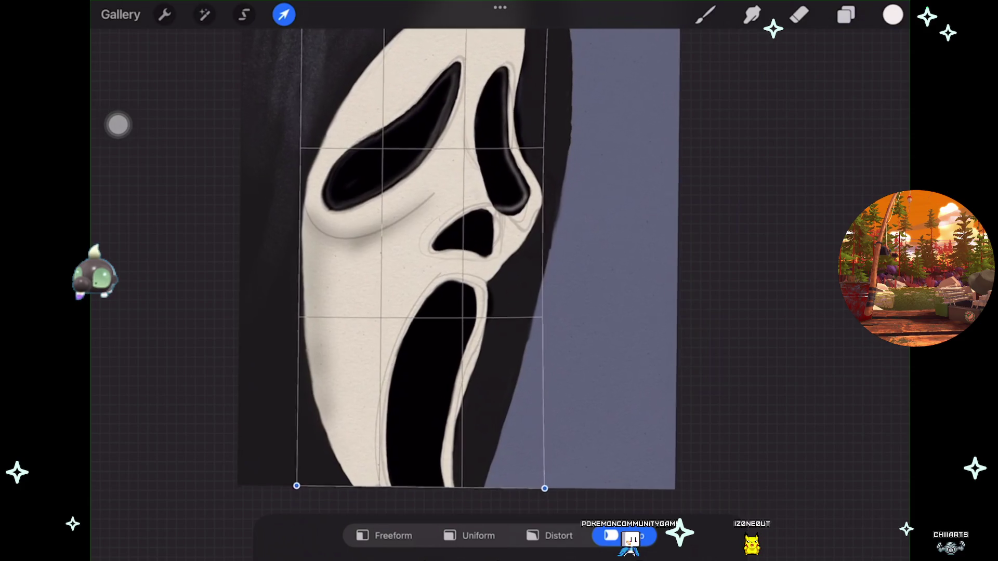
{"action": "scroll", "coordinate": [467, 260], "scroll_direction": "up", "scroll_amount": 5}
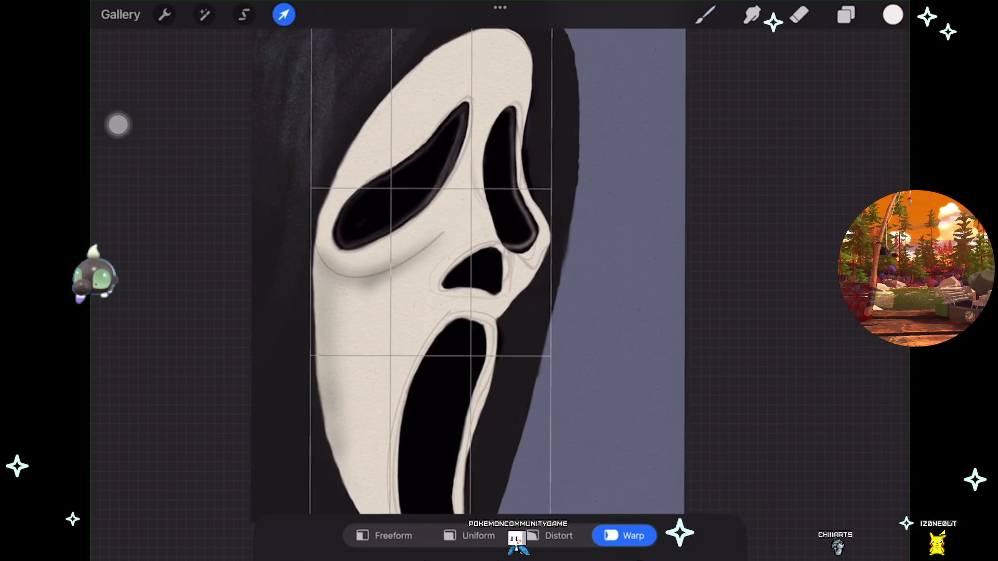
{"action": "scroll", "coordinate": [467, 260], "scroll_direction": "up", "scroll_amount": 3}
{"action": "scroll", "coordinate": [468, 260], "scroll_direction": "right", "scroll_amount": 1}
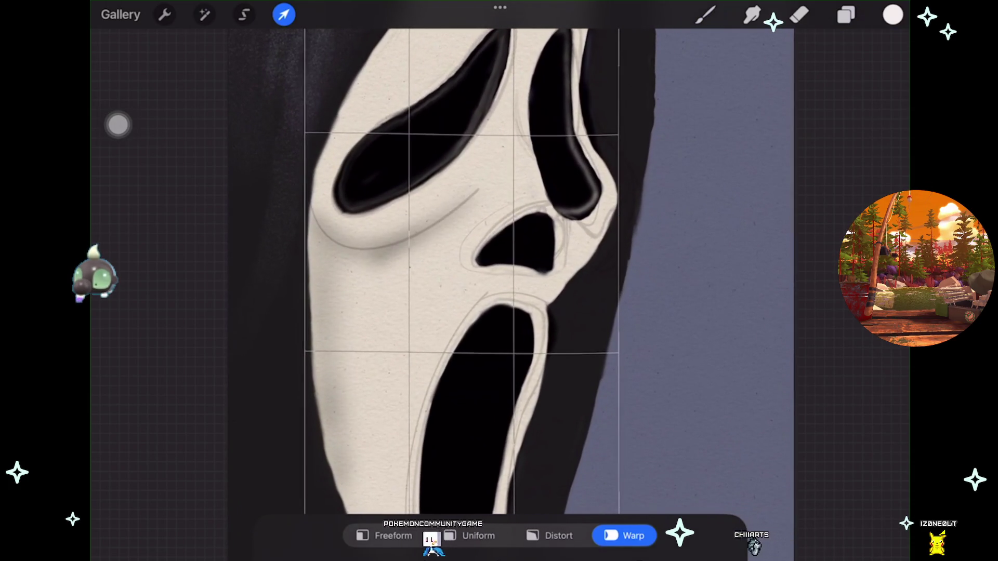
{"action": "left_click", "coordinate": [284, 15]}
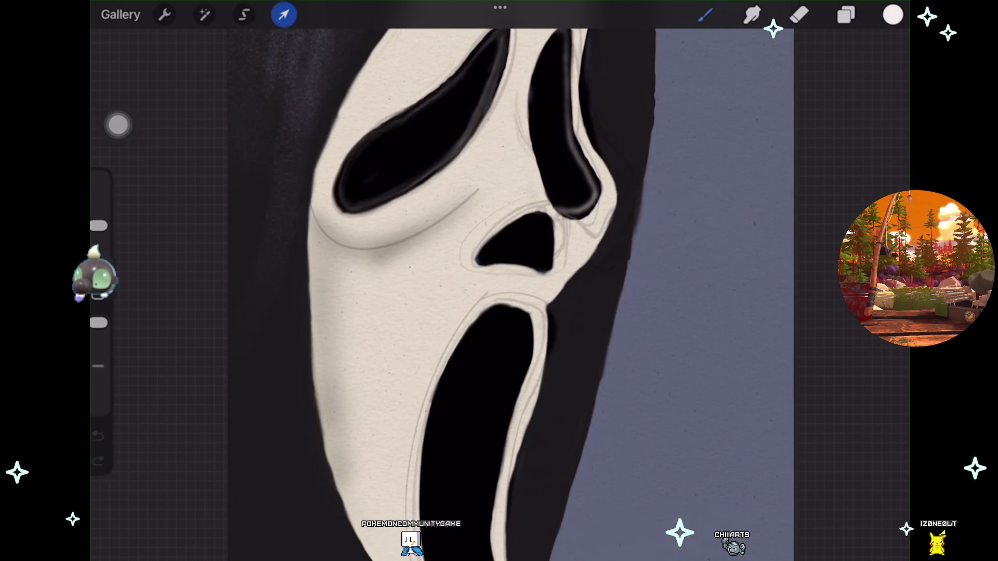
Step: Commit the warp, hide the sketch lines layer, and select Layer 15 with the black eyes
{"action": "left_click", "coordinate": [705, 14]}
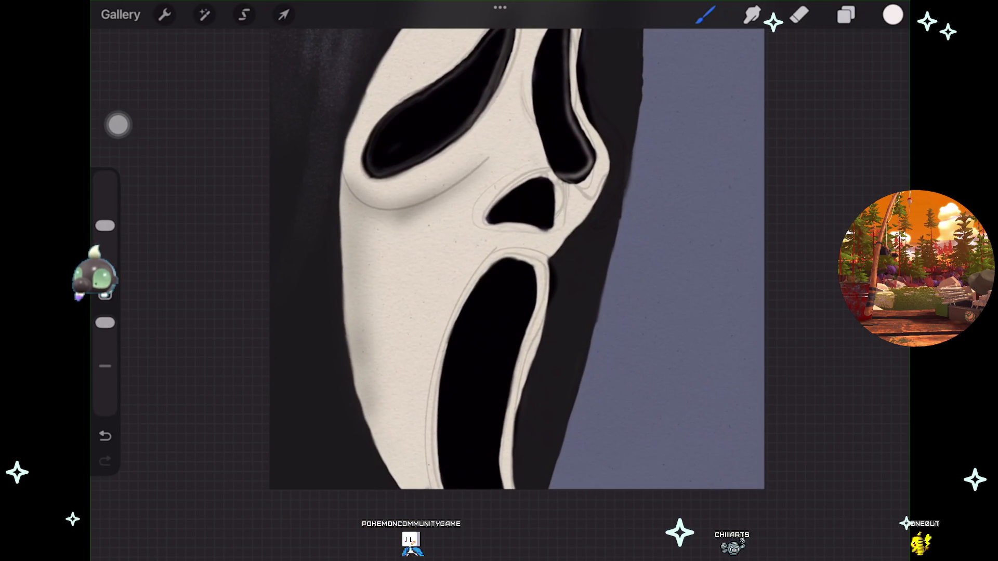
{"action": "left_click", "coordinate": [845, 15]}
{"action": "scroll", "coordinate": [764, 312], "scroll_direction": "up", "scroll_amount": 5}
{"action": "left_click", "coordinate": [877, 231]}
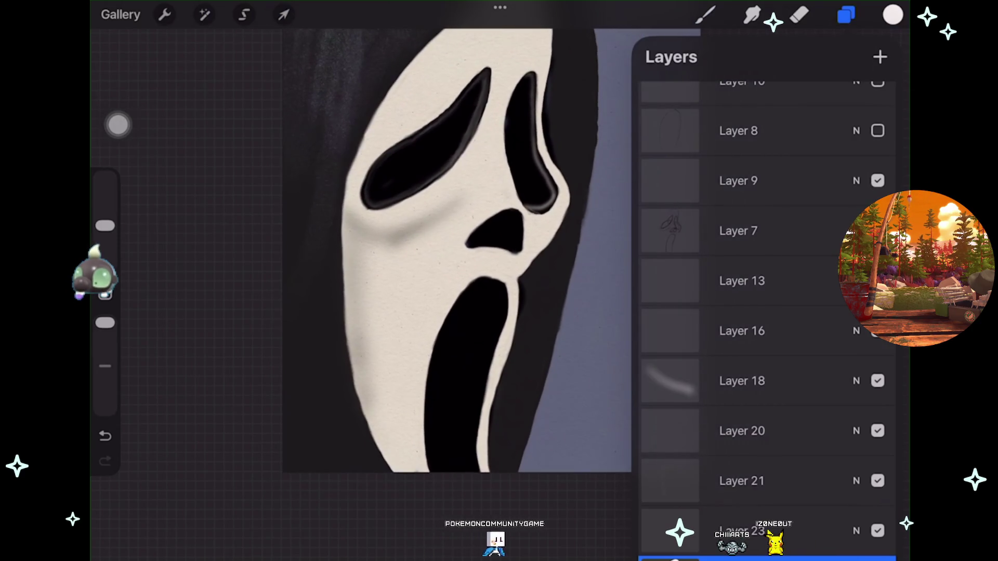
{"action": "scroll", "coordinate": [764, 364], "scroll_direction": "down", "scroll_amount": 1}
{"action": "left_click_drag", "start_coordinate": [728, 428], "coordinate": [810, 427]}
{"action": "scroll", "coordinate": [764, 364], "scroll_direction": "down", "scroll_amount": 2}
{"action": "left_click", "coordinate": [742, 464]}
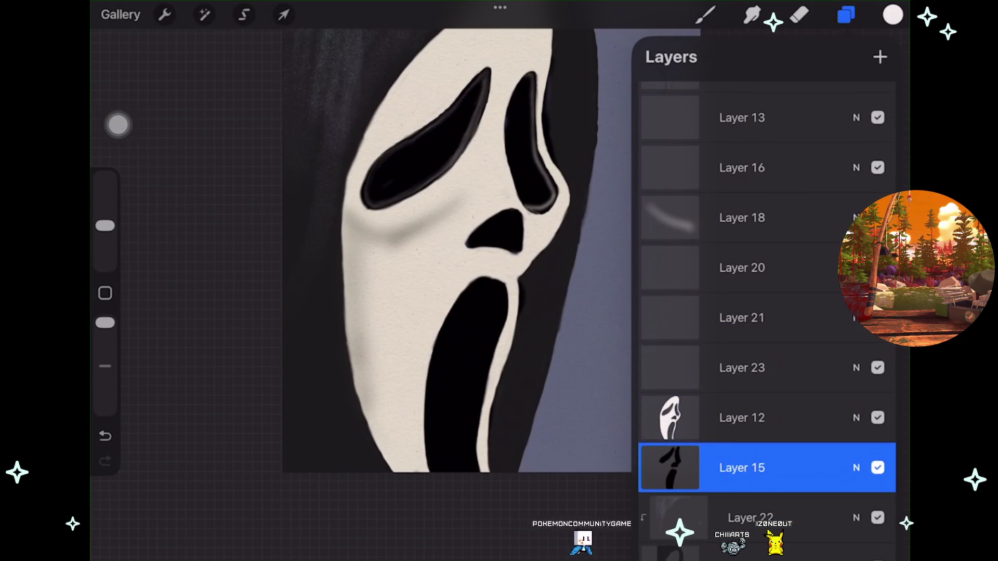
Step: Undo a trial erase stroke, then toggle Layers 14 and 15 off and on to compare them
{"action": "left_click", "coordinate": [799, 15]}
{"action": "scroll", "coordinate": [522, 112], "scroll_direction": "up", "scroll_amount": 3}
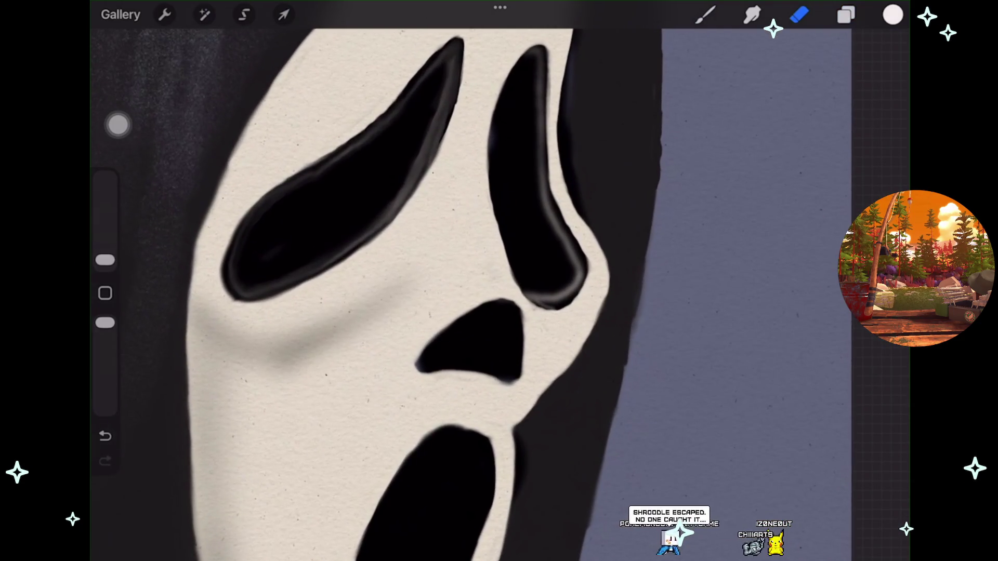
{"action": "scroll", "coordinate": [499, 281], "scroll_direction": "down", "scroll_amount": 2}
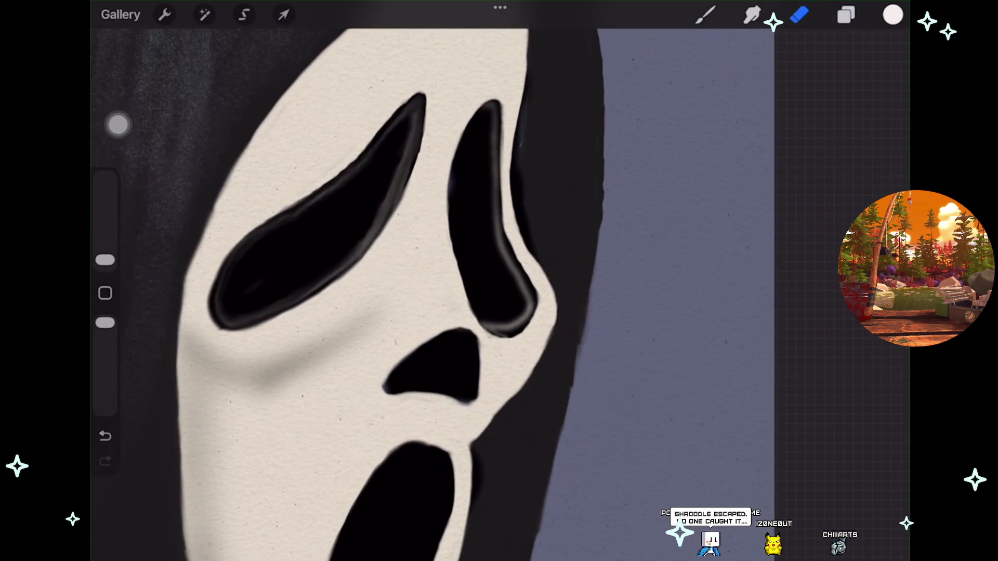
{"action": "key", "text": "ctrl+z"}
{"action": "left_click", "coordinate": [845, 14]}
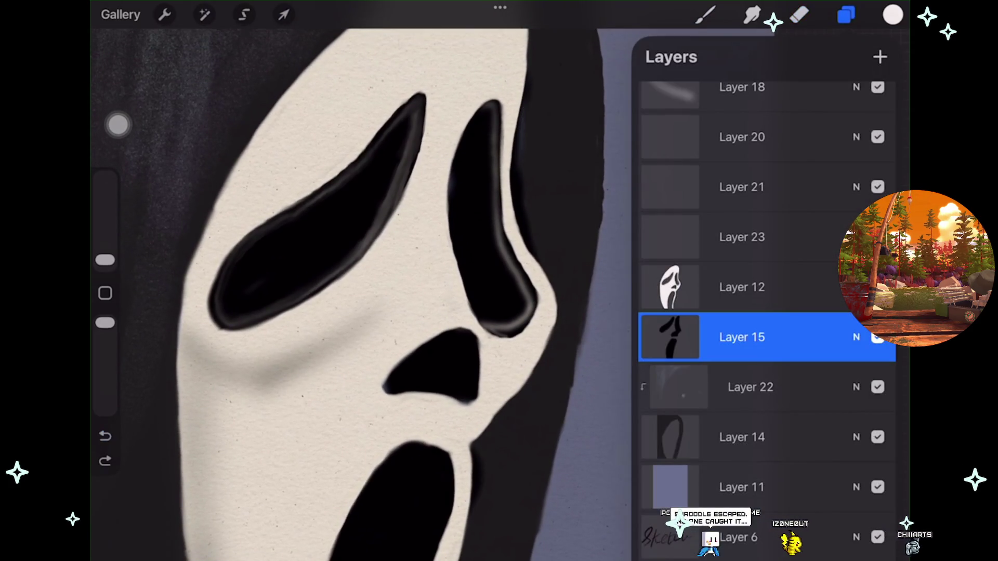
{"action": "left_click", "coordinate": [741, 337]}
{"action": "key", "text": "Escape"}
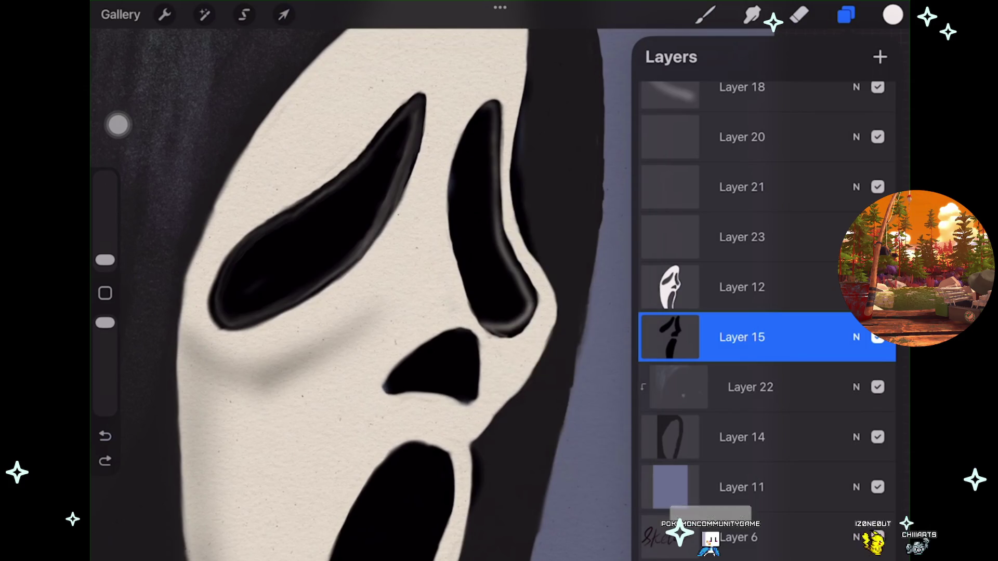
{"action": "left_click", "coordinate": [877, 437]}
{"action": "left_click", "coordinate": [877, 437]}
{"action": "left_click", "coordinate": [877, 337]}
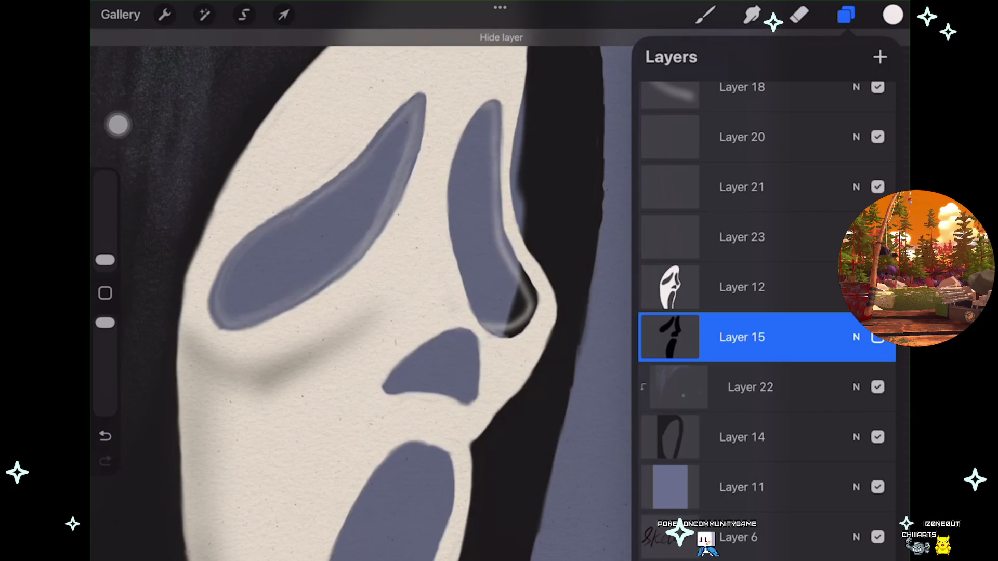
{"action": "left_click", "coordinate": [877, 336]}
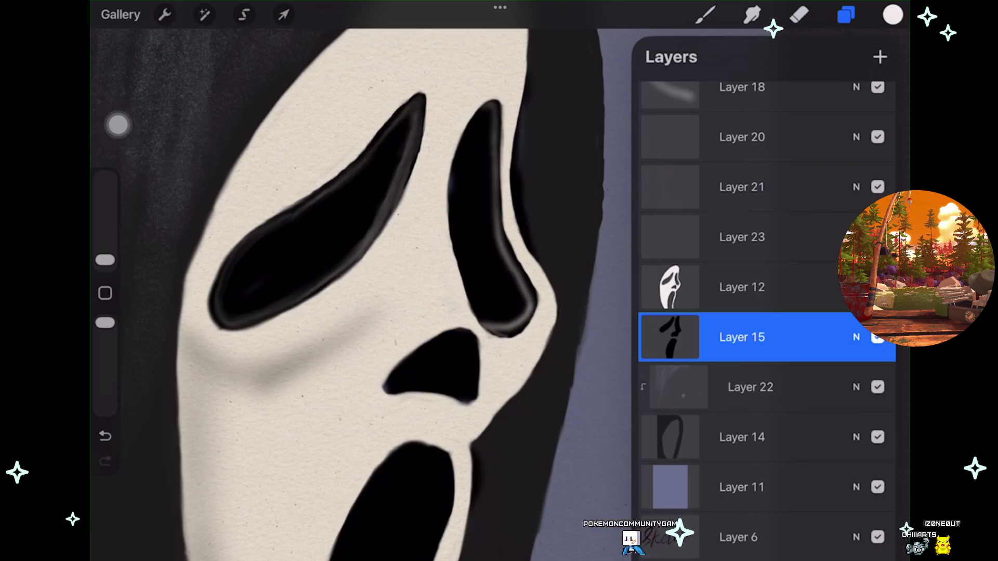
Step: Sample the dark hood colour from the canvas and enlarge the brush
{"action": "left_click_drag", "start_coordinate": [523, 134], "coordinate": [564, 166]}
{"action": "left_click_drag", "start_coordinate": [105, 260], "coordinate": [105, 225]}
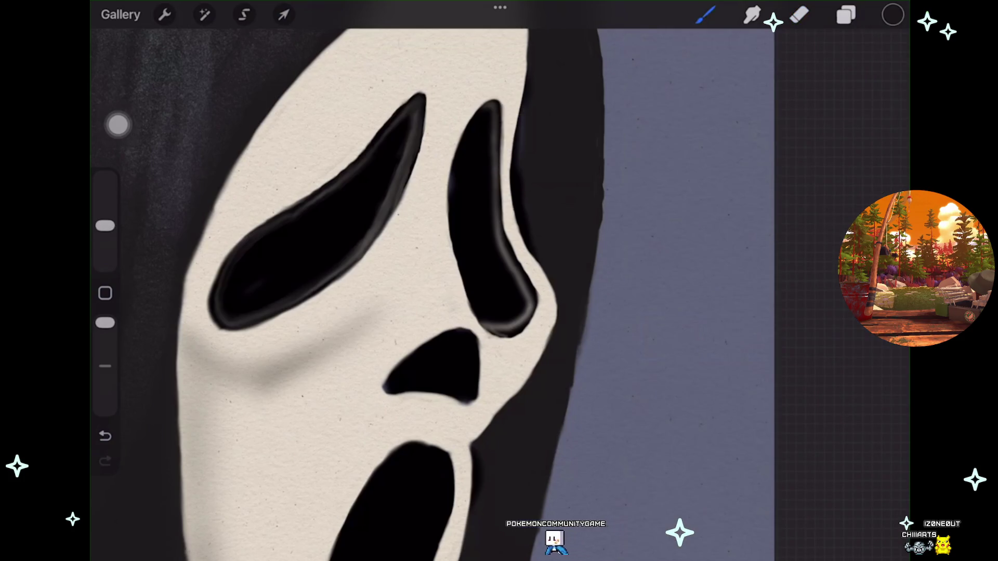
{"action": "left_click", "coordinate": [845, 14]}
{"action": "left_click", "coordinate": [892, 14]}
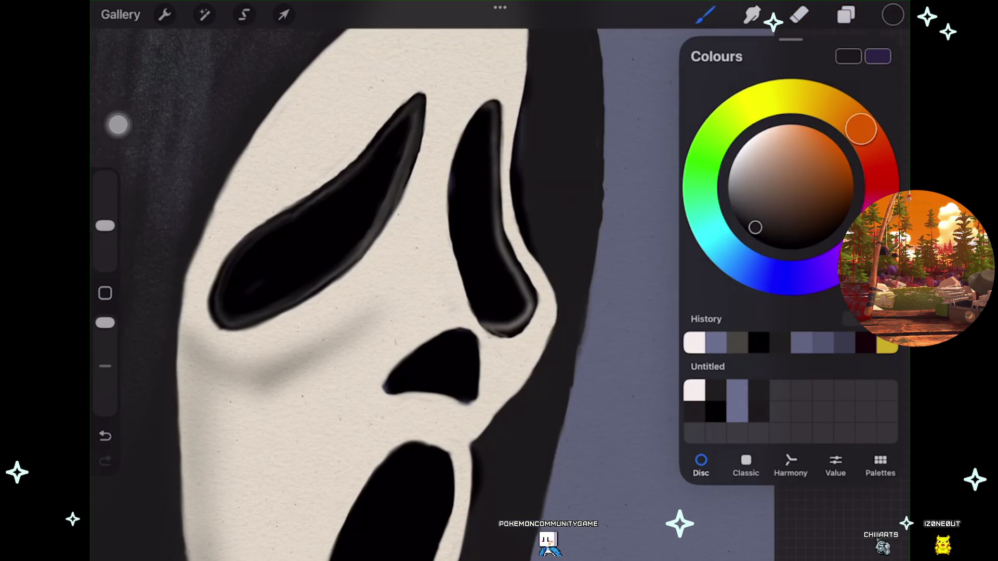
{"action": "left_click", "coordinate": [845, 15]}
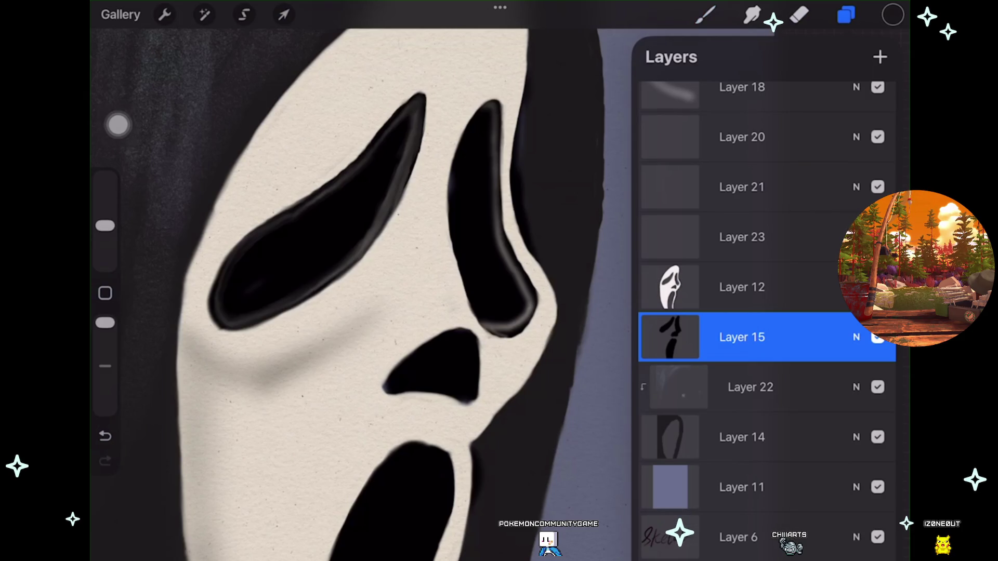
Step: With the eraser at 6%, erase a thin strip of hood beside the right eye
{"action": "left_click", "coordinate": [799, 15]}
{"action": "left_click_drag", "start_coordinate": [105, 260], "coordinate": [104, 235]}
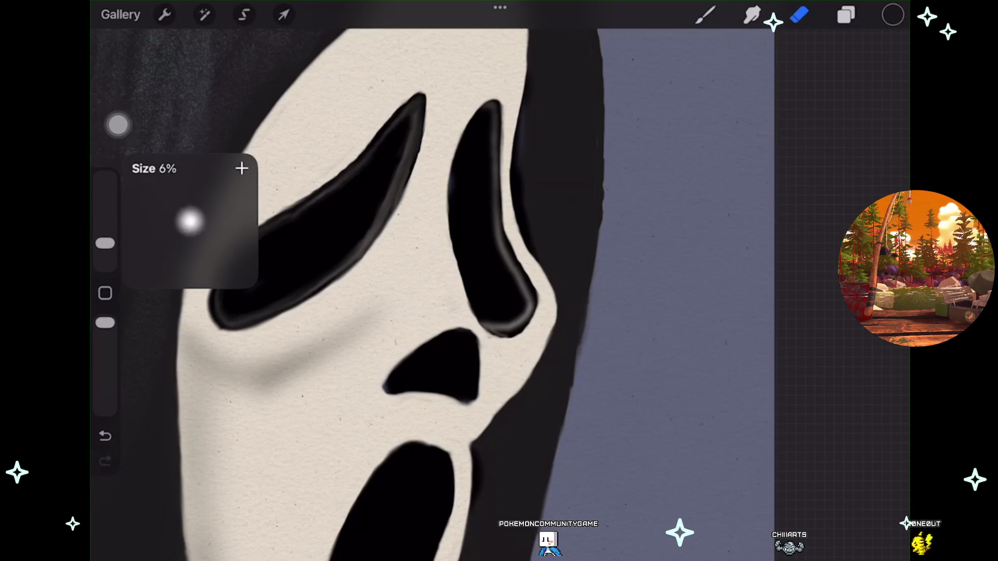
{"action": "scroll", "coordinate": [395, 291], "scroll_direction": "up", "scroll_amount": 1}
{"action": "left_click_drag", "start_coordinate": [531, 109], "coordinate": [525, 232]}
{"action": "left_click_drag", "start_coordinate": [530, 114], "coordinate": [524, 231]}
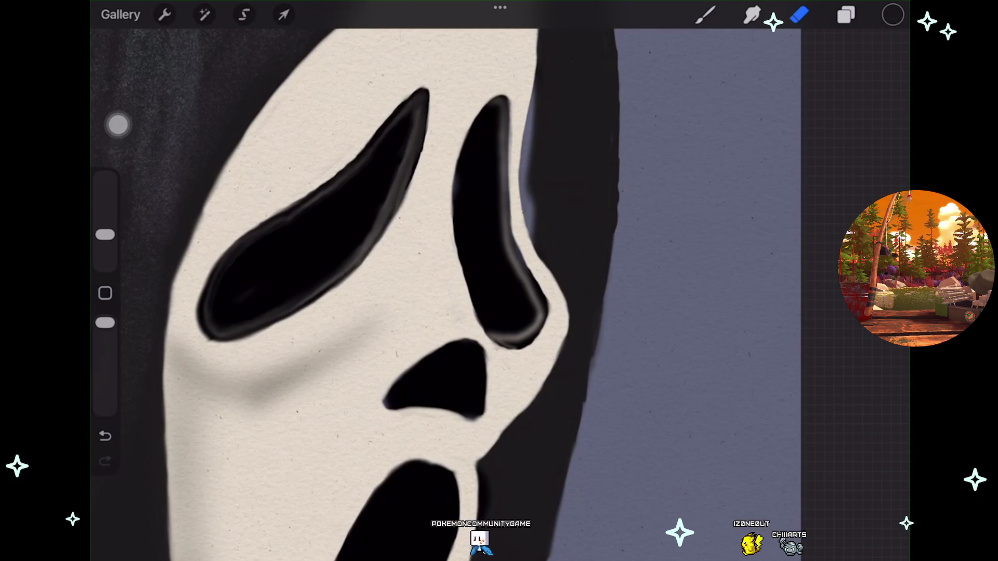
Step: Zoom around to review the erased strip, then bring up the Colours panel
{"action": "scroll", "coordinate": [395, 291], "scroll_direction": "down", "scroll_amount": 3}
{"action": "scroll", "coordinate": [395, 291], "scroll_direction": "up", "scroll_amount": 3}
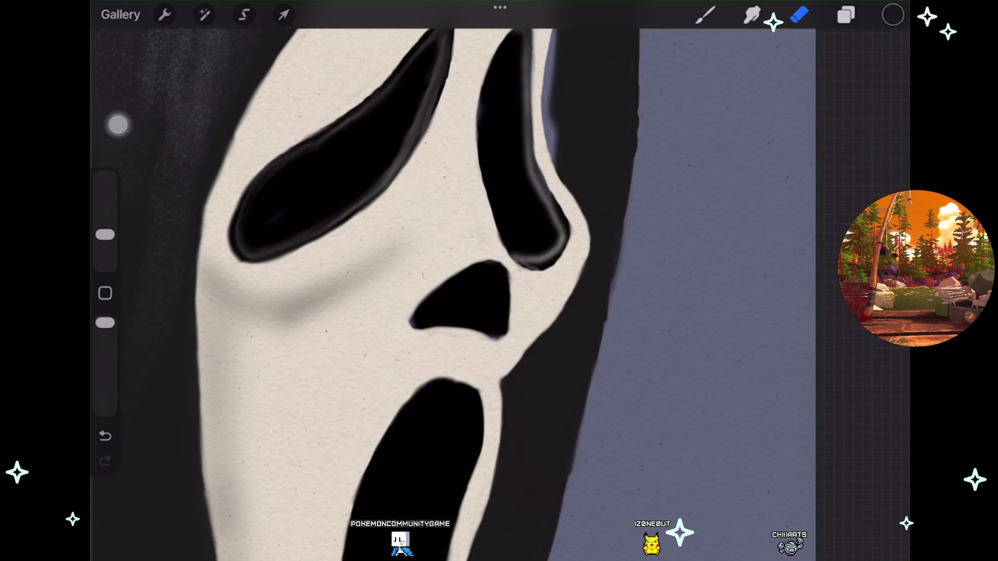
{"action": "scroll", "coordinate": [395, 291], "scroll_direction": "down", "scroll_amount": 3}
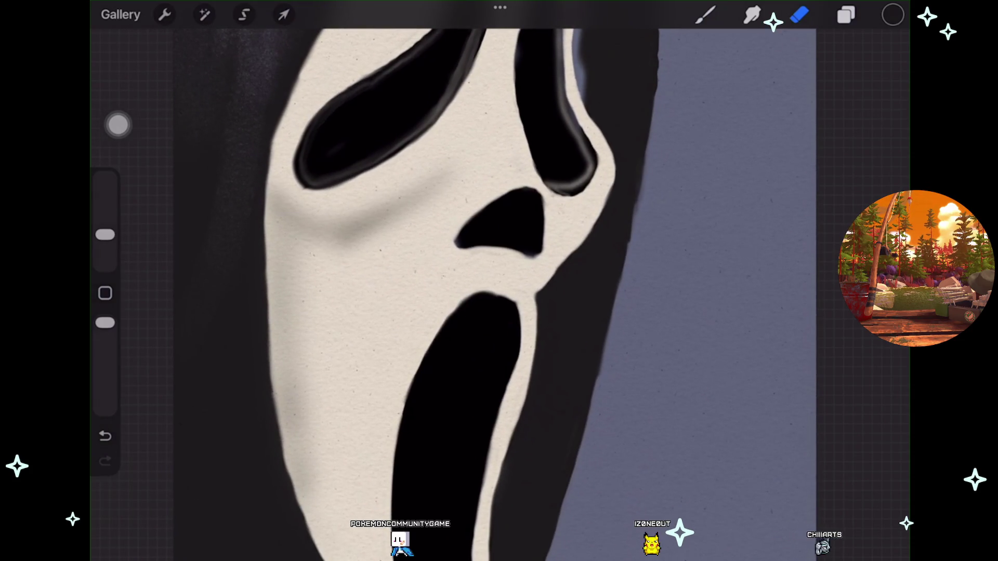
{"action": "scroll", "coordinate": [498, 281], "scroll_direction": "down", "scroll_amount": 3}
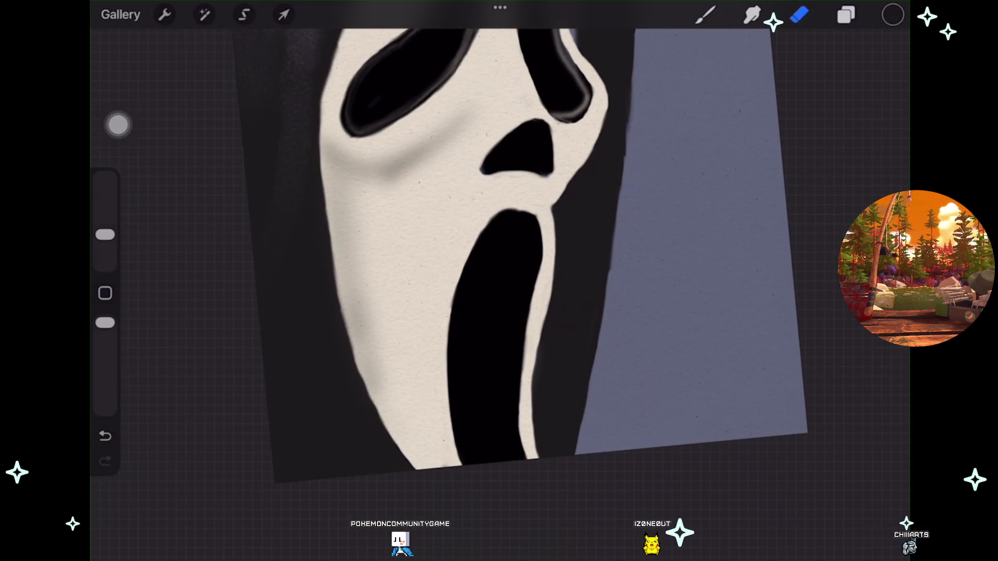
{"action": "scroll", "coordinate": [499, 281], "scroll_direction": "up", "scroll_amount": 3}
{"action": "scroll", "coordinate": [499, 281], "scroll_direction": "up", "scroll_amount": 3}
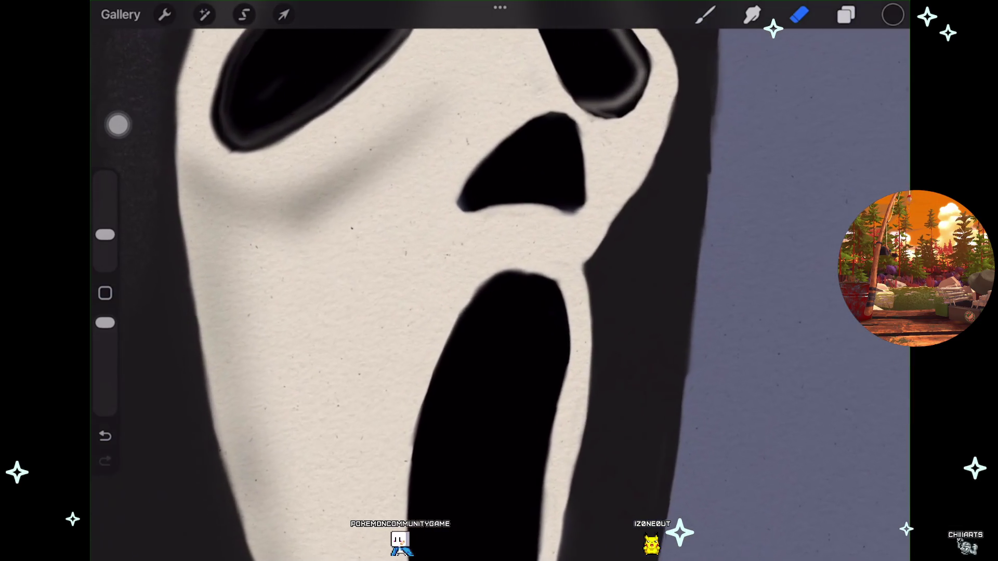
{"action": "scroll", "coordinate": [499, 281], "scroll_direction": "up", "scroll_amount": 3}
{"action": "scroll", "coordinate": [499, 281], "scroll_direction": "up", "scroll_amount": 2}
{"action": "scroll", "coordinate": [498, 281], "scroll_direction": "up", "scroll_amount": 2}
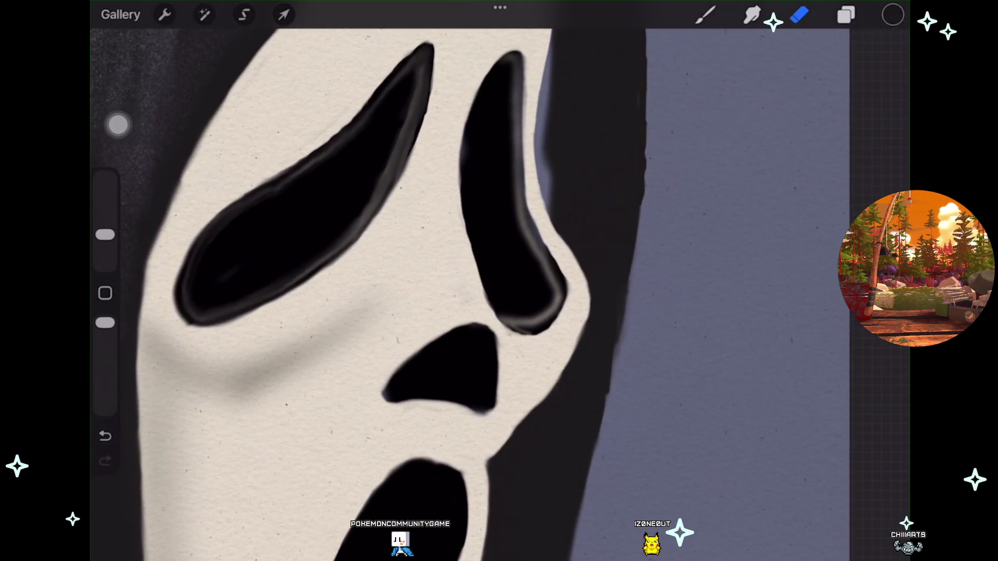
{"action": "scroll", "coordinate": [499, 280], "scroll_direction": "up", "scroll_amount": 2}
{"action": "scroll", "coordinate": [499, 281], "scroll_direction": "up", "scroll_amount": 1}
{"action": "left_click", "coordinate": [892, 16]}
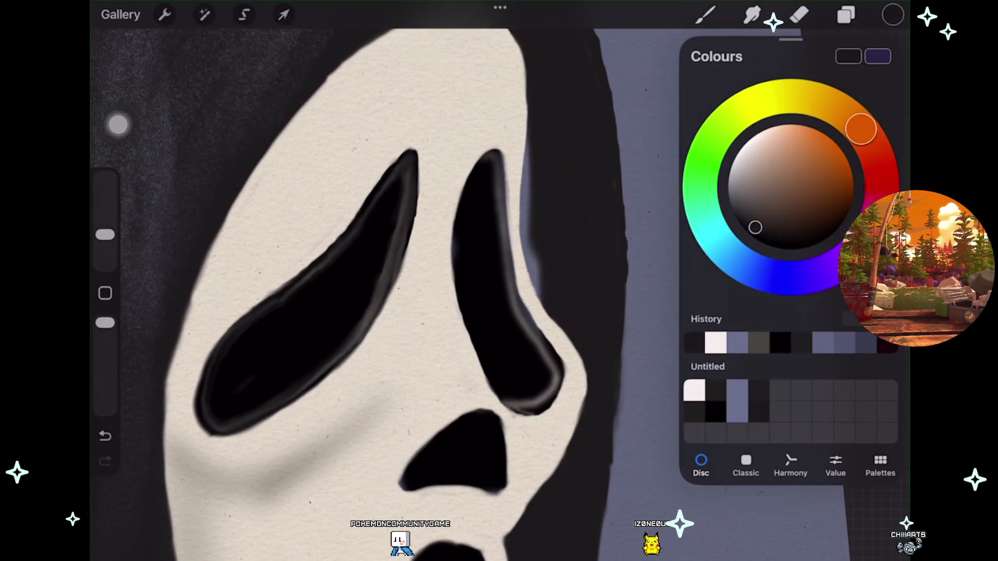
Step: Return to the brush and make Layer 14, the dark hood, the working layer
{"action": "left_click", "coordinate": [705, 15]}
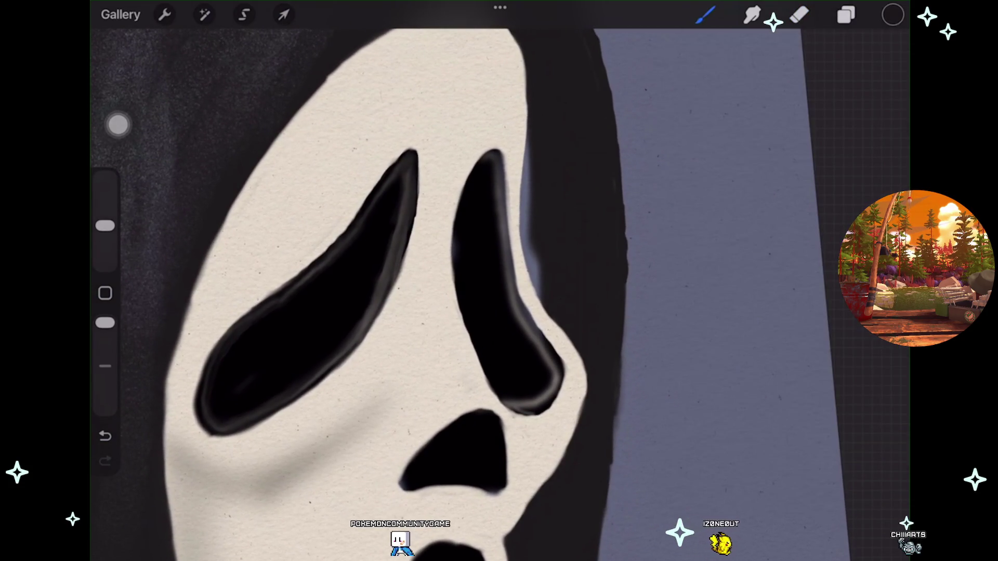
{"action": "left_click", "coordinate": [705, 15]}
{"action": "left_click", "coordinate": [705, 15]}
{"action": "left_click", "coordinate": [846, 15]}
{"action": "left_click", "coordinate": [741, 403]}
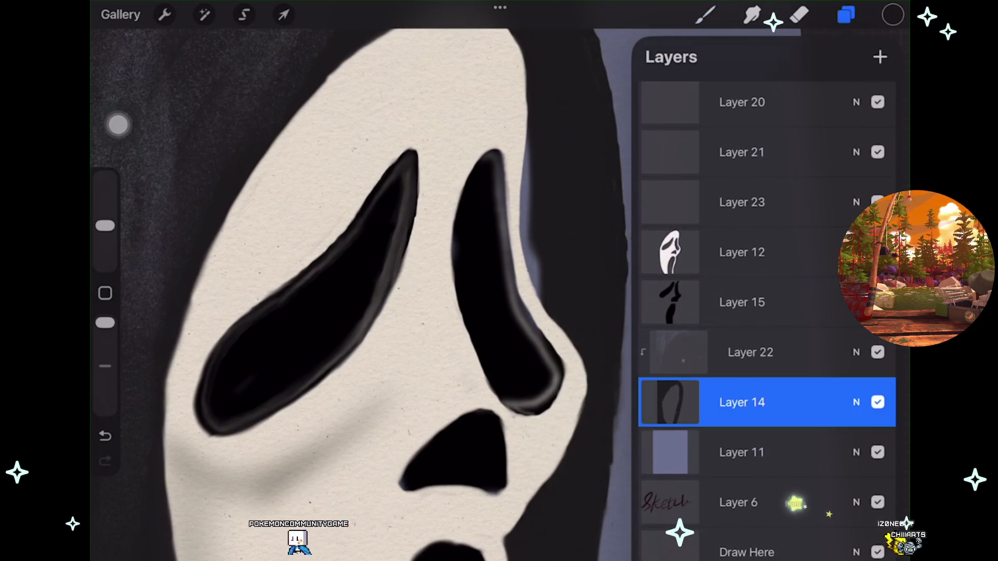
{"action": "left_click", "coordinate": [846, 15]}
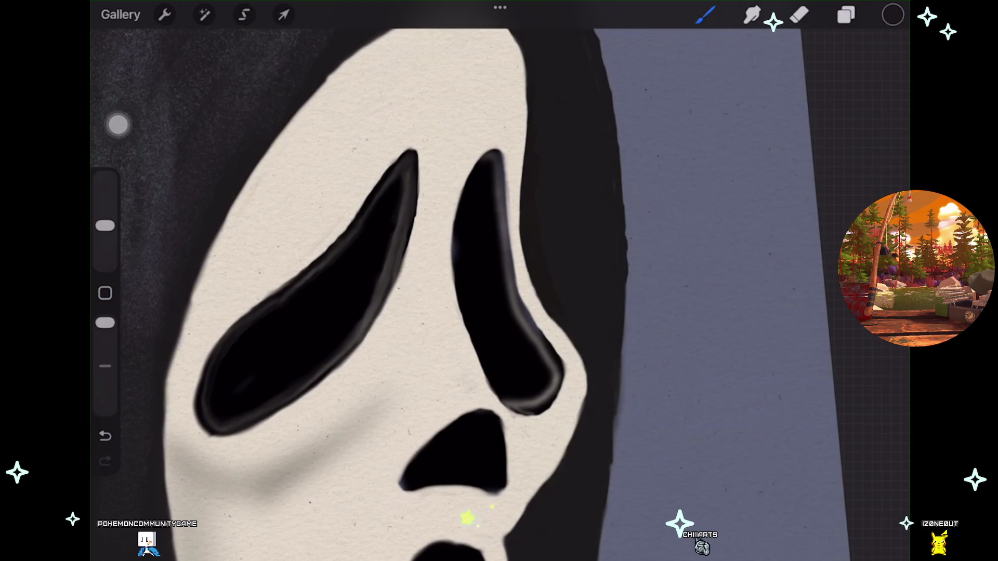
Step: Zoom over the drawing, then toggle Layer 22's visibility to check its effect
{"action": "scroll", "coordinate": [364, 291], "scroll_direction": "down", "scroll_amount": 5}
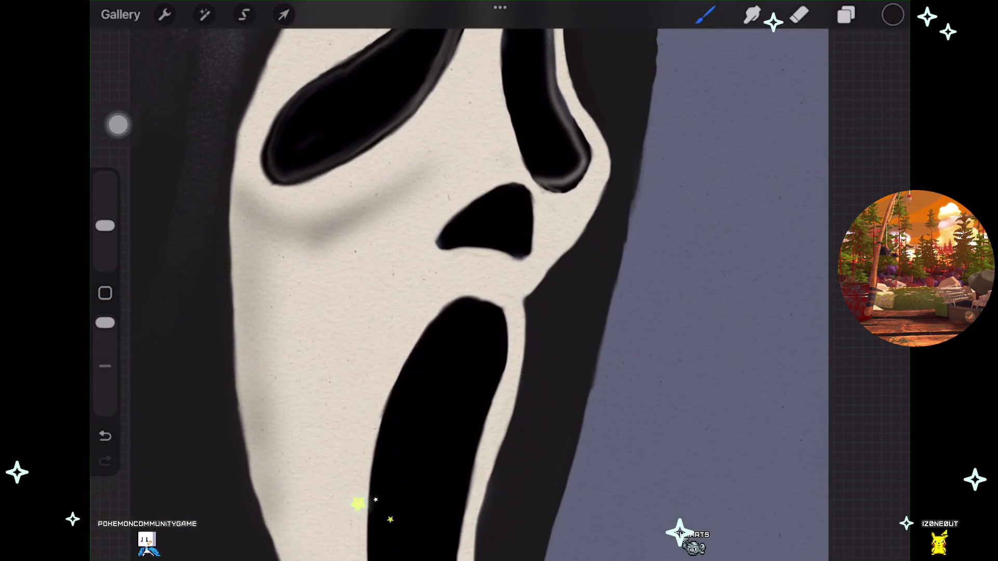
{"action": "scroll", "coordinate": [457, 249], "scroll_direction": "down", "scroll_amount": 3}
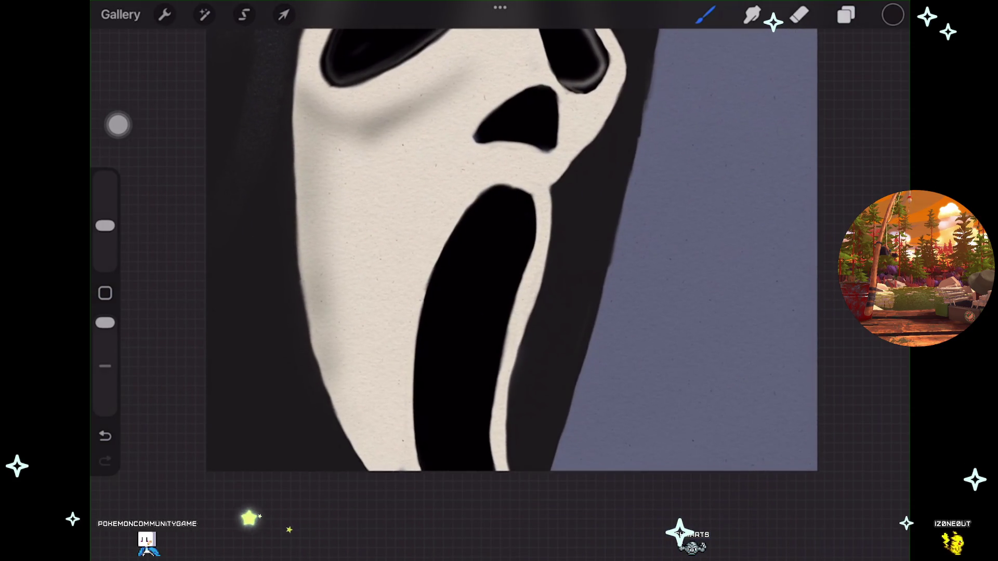
{"action": "scroll", "coordinate": [457, 249], "scroll_direction": "up", "scroll_amount": 5}
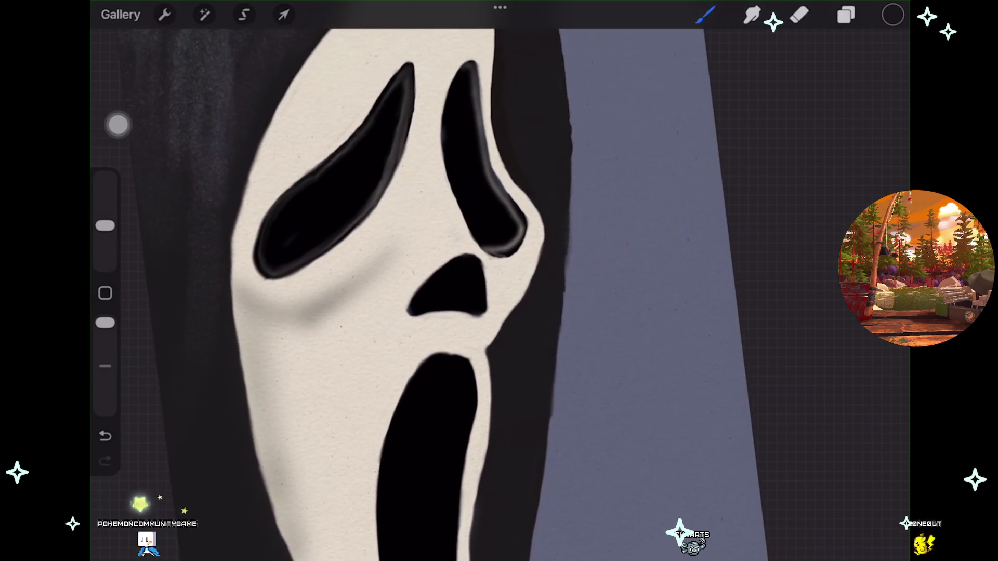
{"action": "scroll", "coordinate": [457, 250], "scroll_direction": "up", "scroll_amount": 2}
{"action": "scroll", "coordinate": [457, 281], "scroll_direction": "down", "scroll_amount": 4}
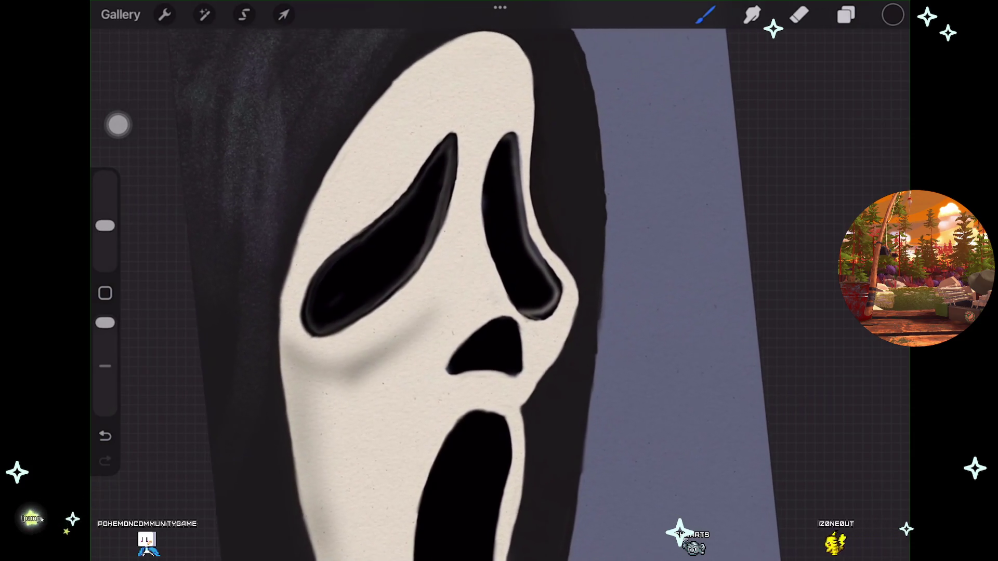
{"action": "scroll", "coordinate": [457, 281], "scroll_direction": "down", "scroll_amount": 2}
{"action": "scroll", "coordinate": [458, 281], "scroll_direction": "down", "scroll_amount": 1}
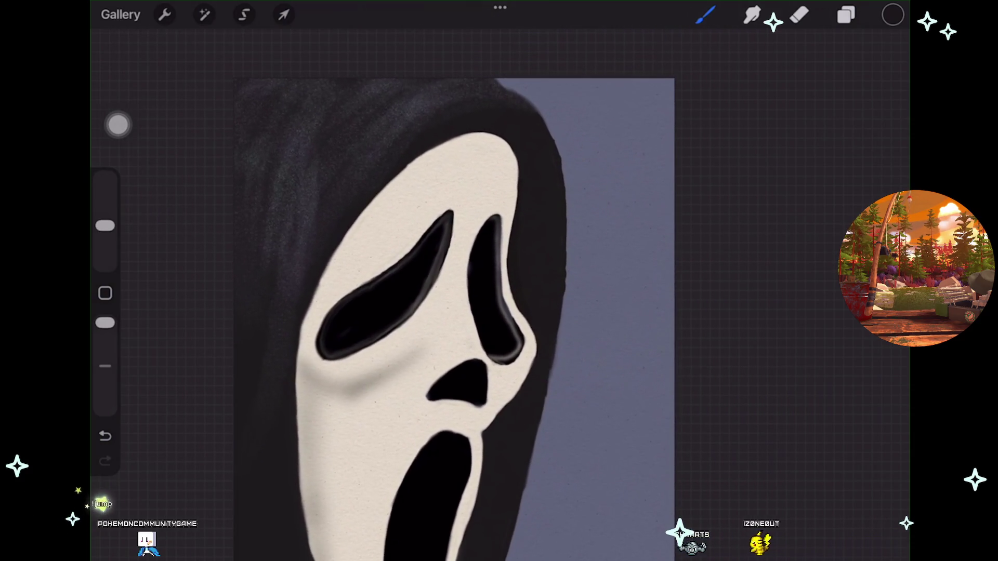
{"action": "scroll", "coordinate": [458, 281], "scroll_direction": "down", "scroll_amount": 1}
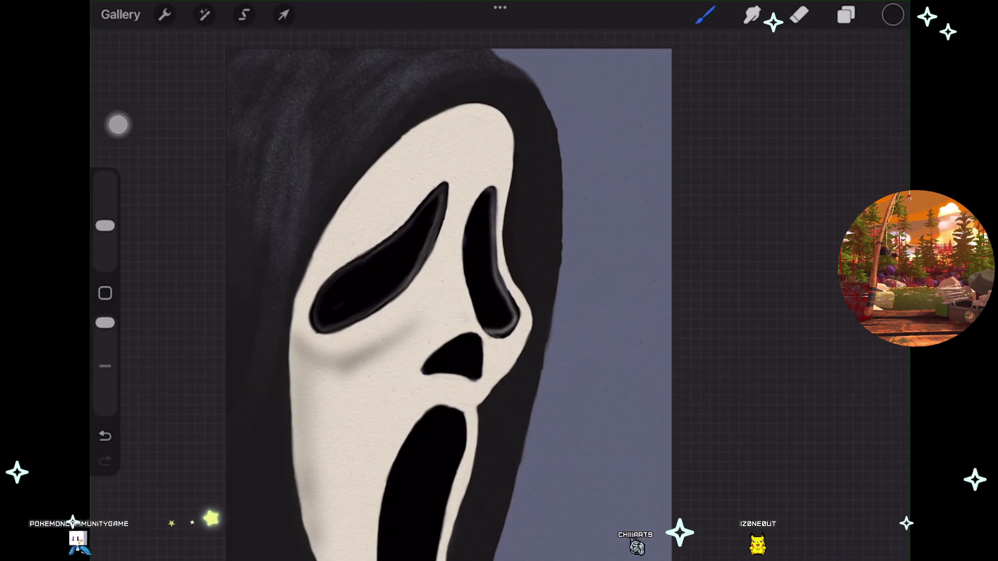
{"action": "left_click", "coordinate": [845, 15]}
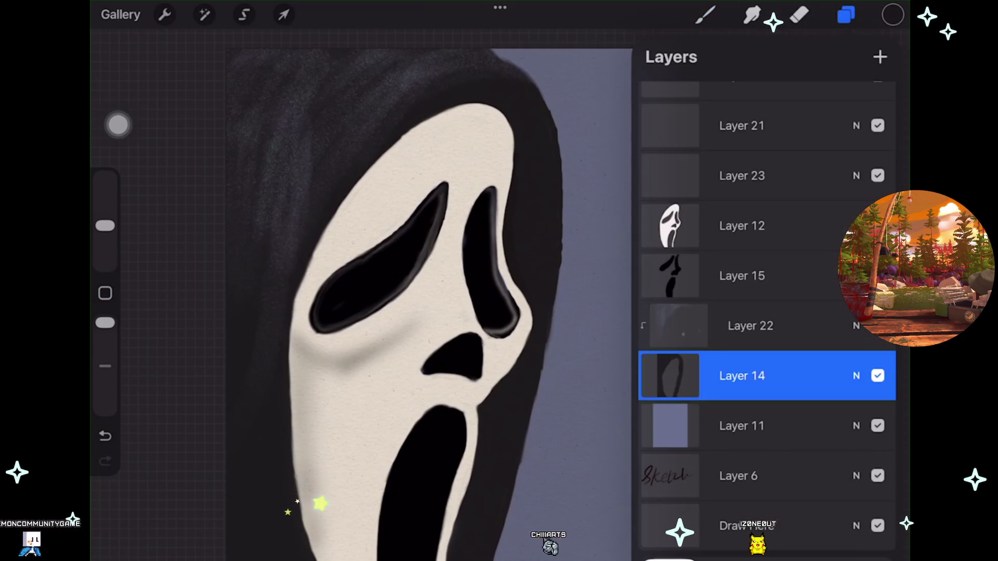
{"action": "left_click", "coordinate": [877, 326]}
{"action": "left_click", "coordinate": [877, 326]}
{"action": "left_click", "coordinate": [750, 326]}
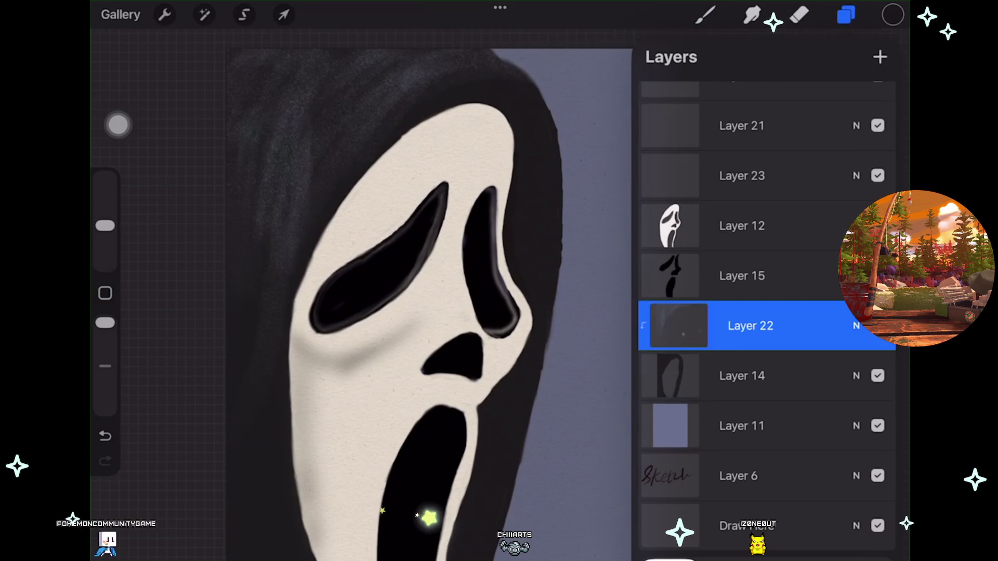
{"action": "left_click", "coordinate": [799, 14]}
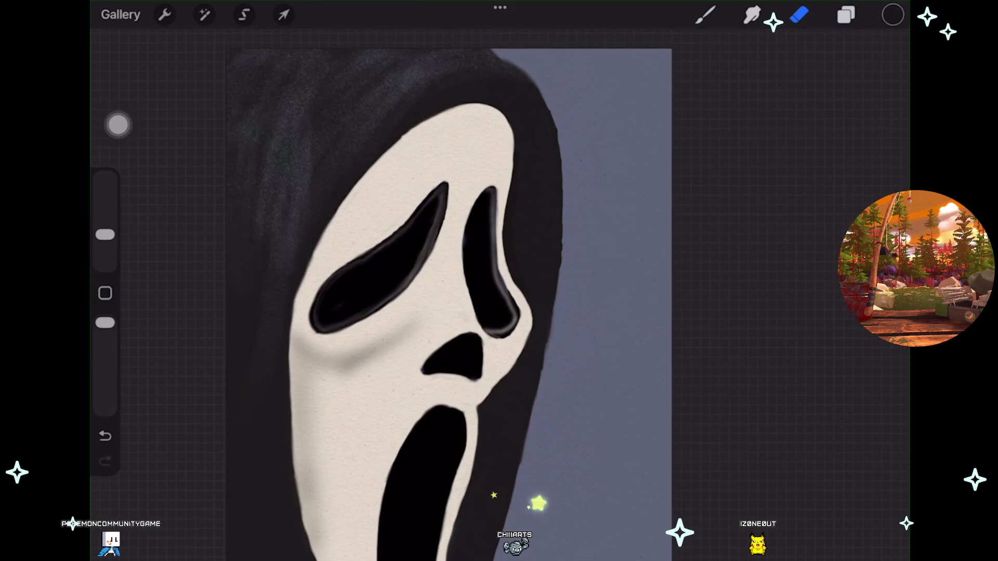
Step: Reselect Layer 14 as the working layer and bring up the Colours panel
{"action": "left_click", "coordinate": [892, 14]}
{"action": "left_click", "coordinate": [845, 15]}
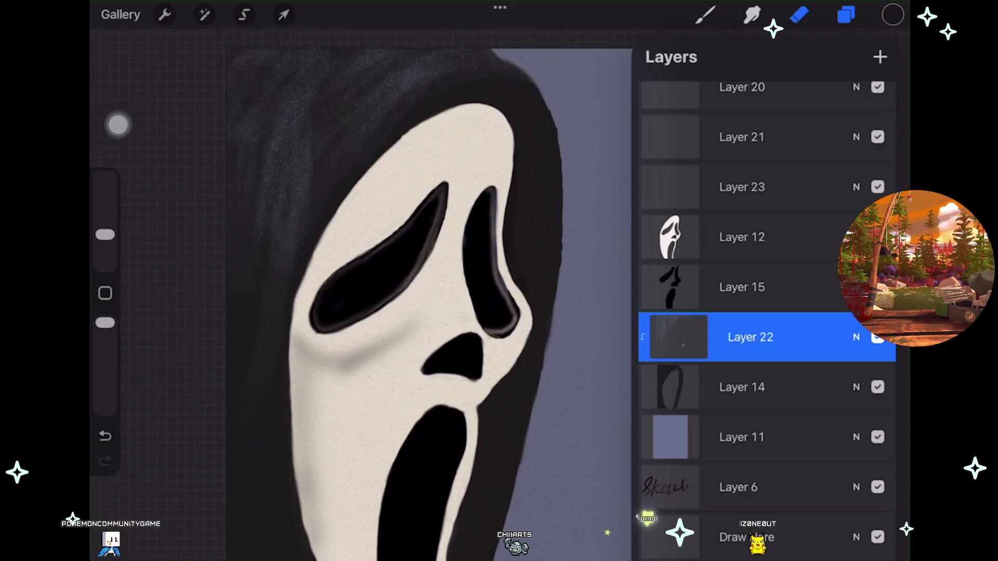
{"action": "left_click", "coordinate": [741, 387]}
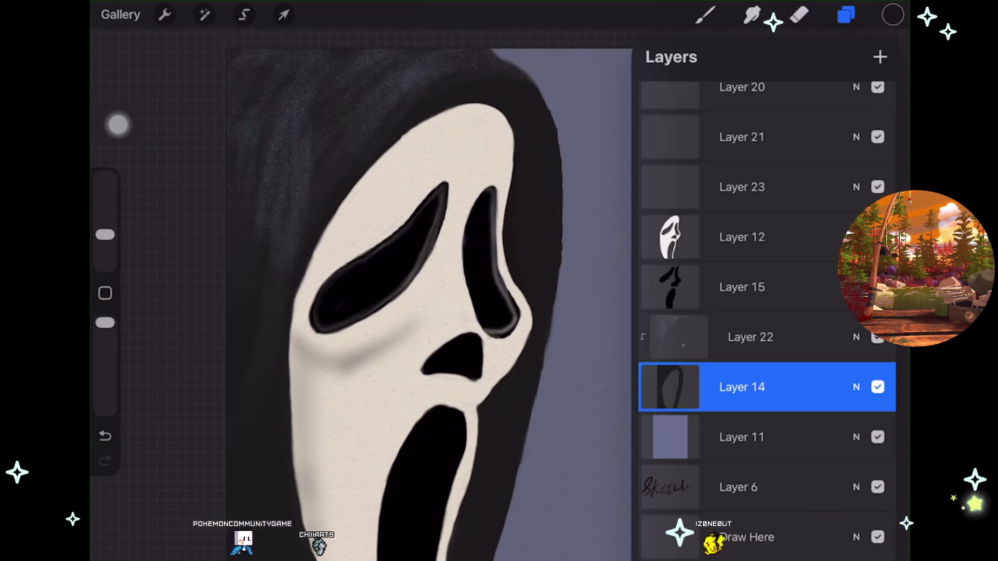
{"action": "left_click", "coordinate": [880, 57]}
{"action": "left_click", "coordinate": [846, 15]}
{"action": "left_click", "coordinate": [892, 15]}
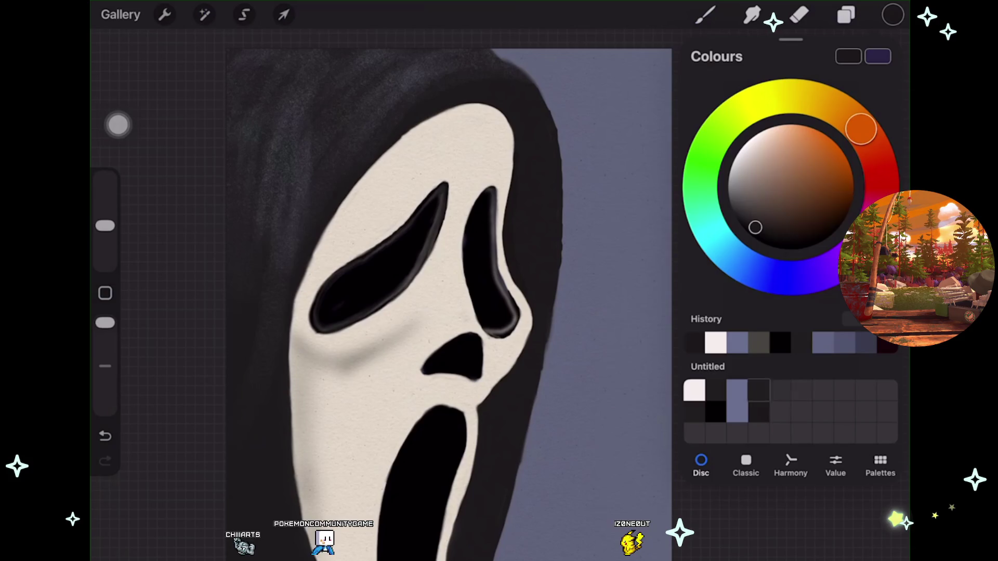
Step: Pick a muted blue-grey, choose the shimmer highlights brush, and undo a trial shimmer stroke on the hood
{"action": "left_click", "coordinate": [757, 272]}
{"action": "left_click", "coordinate": [705, 14]}
{"action": "scroll", "coordinate": [764, 311], "scroll_direction": "down", "scroll_amount": 5}
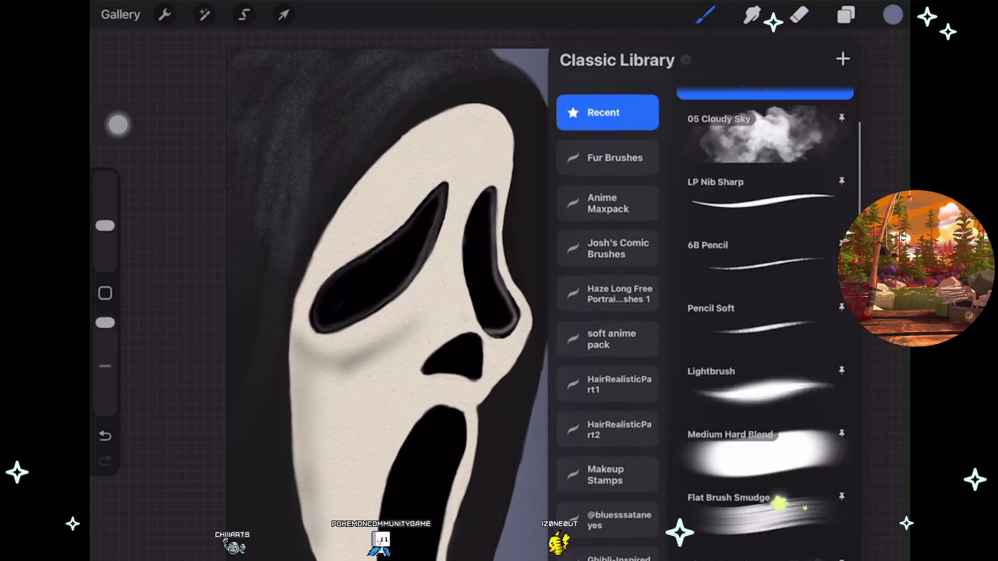
{"action": "left_click", "coordinate": [764, 343]}
{"action": "scroll", "coordinate": [468, 208], "scroll_direction": "up", "scroll_amount": 5}
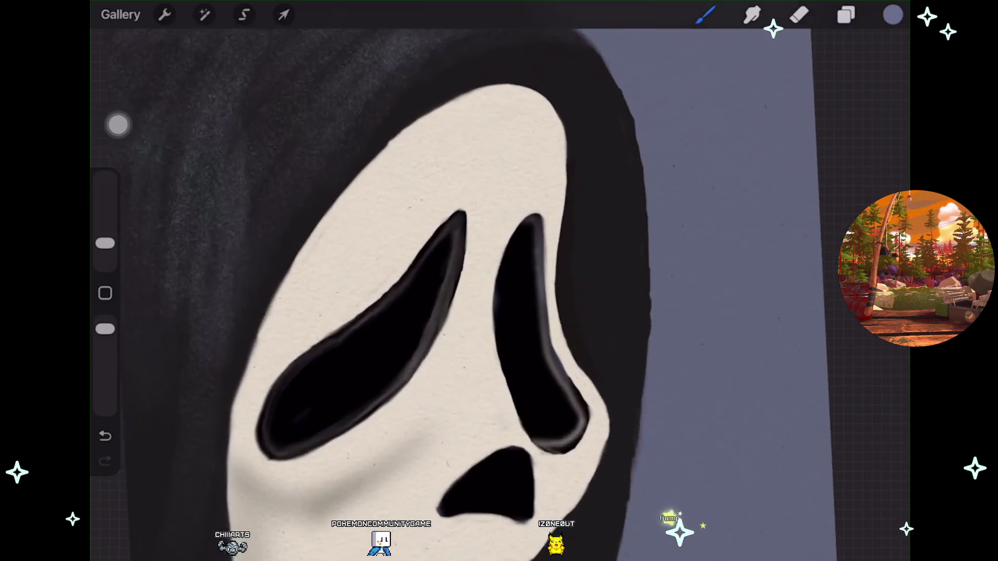
{"action": "scroll", "coordinate": [498, 291], "scroll_direction": "down", "scroll_amount": 3}
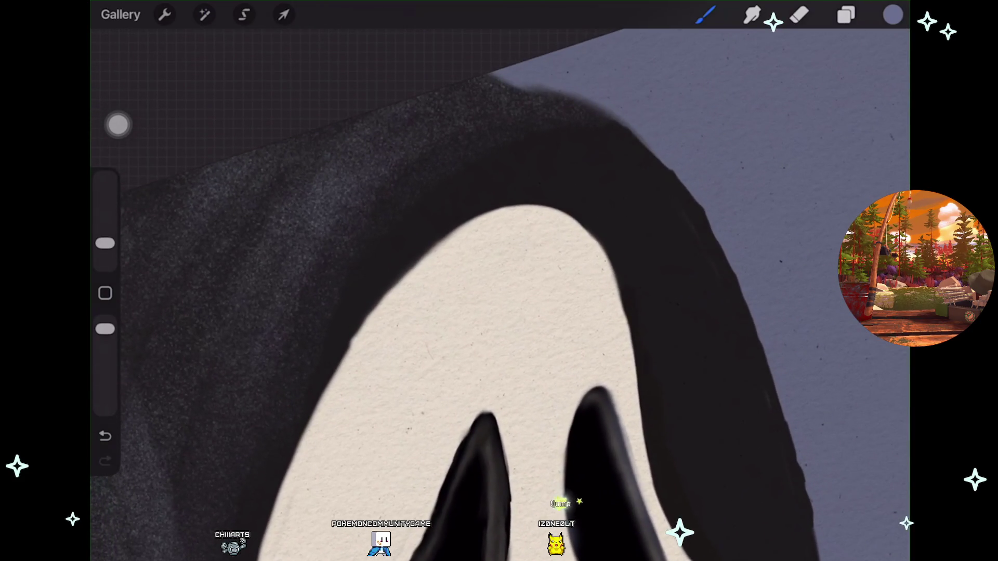
{"action": "left_click_drag", "start_coordinate": [400, 205], "coordinate": [475, 138]}
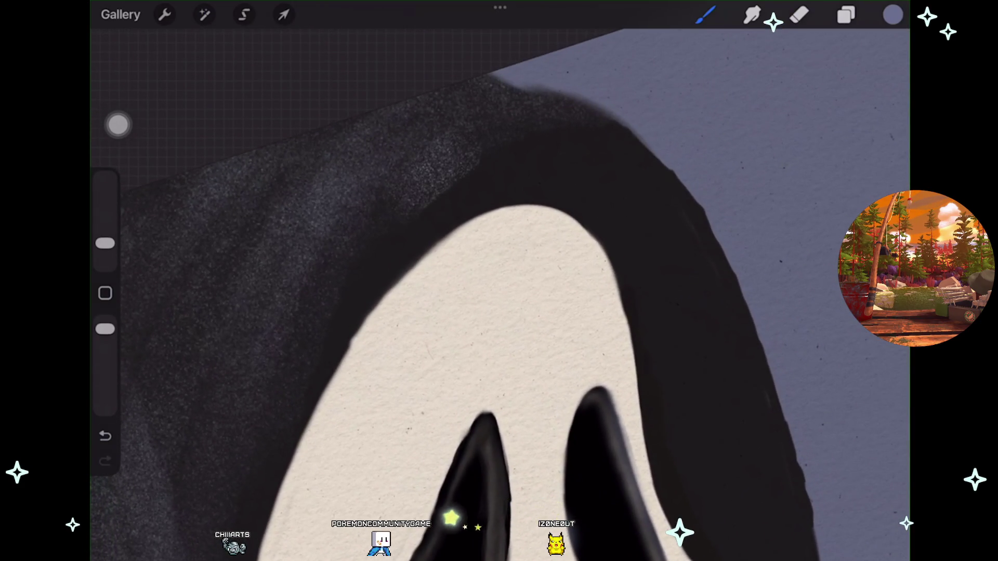
{"action": "key", "text": "ctrl+z"}
Step: Shrink the brush to about 4%, then undo a trial grain stroke on the hood's top edge
{"action": "left_click_drag", "start_coordinate": [105, 243], "coordinate": [105, 247]}
{"action": "scroll", "coordinate": [499, 291], "scroll_direction": "up", "scroll_amount": 1}
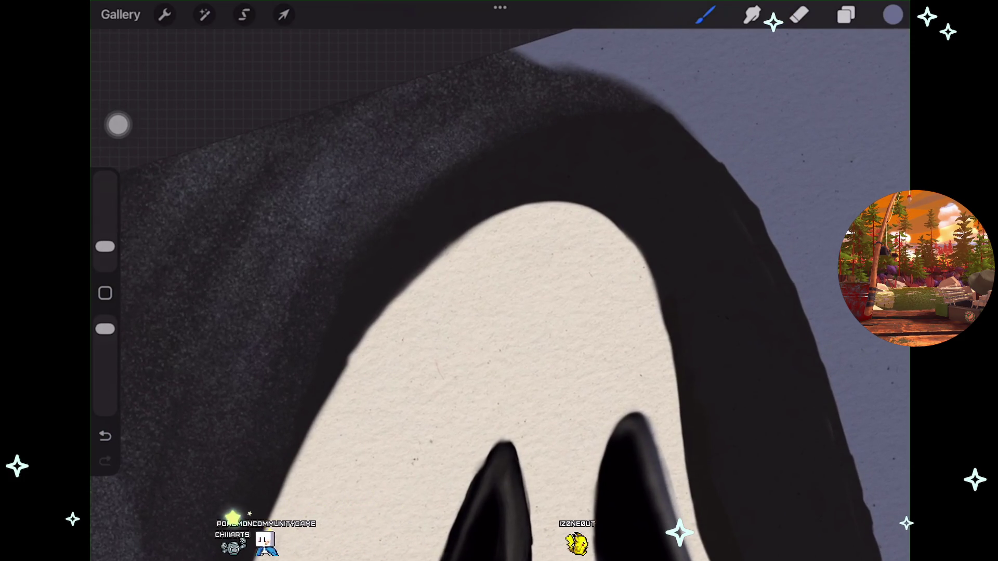
{"action": "scroll", "coordinate": [498, 291], "scroll_direction": "down", "scroll_amount": 1}
{"action": "scroll", "coordinate": [499, 291], "scroll_direction": "down", "scroll_amount": 2}
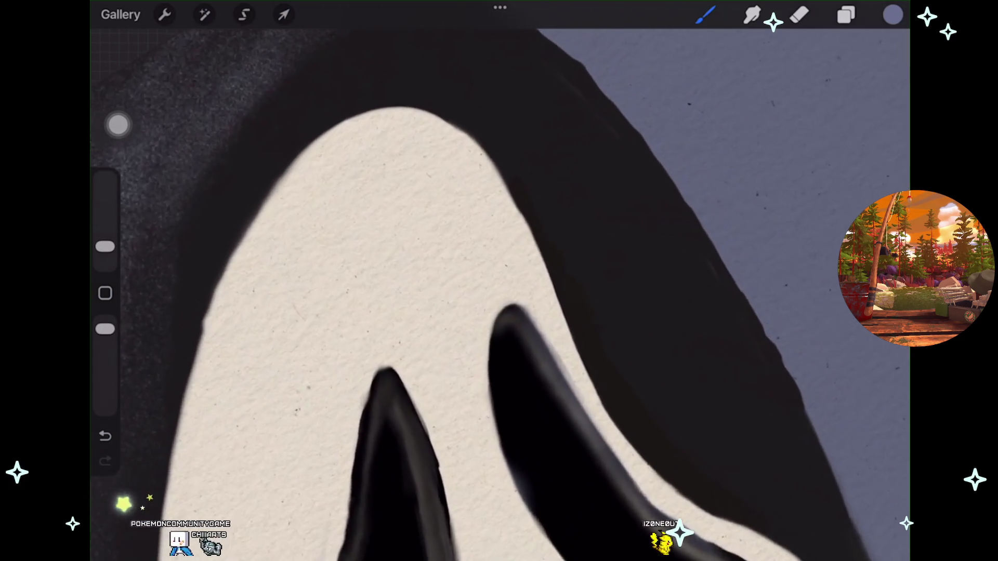
{"action": "scroll", "coordinate": [499, 291], "scroll_direction": "up", "scroll_amount": 4}
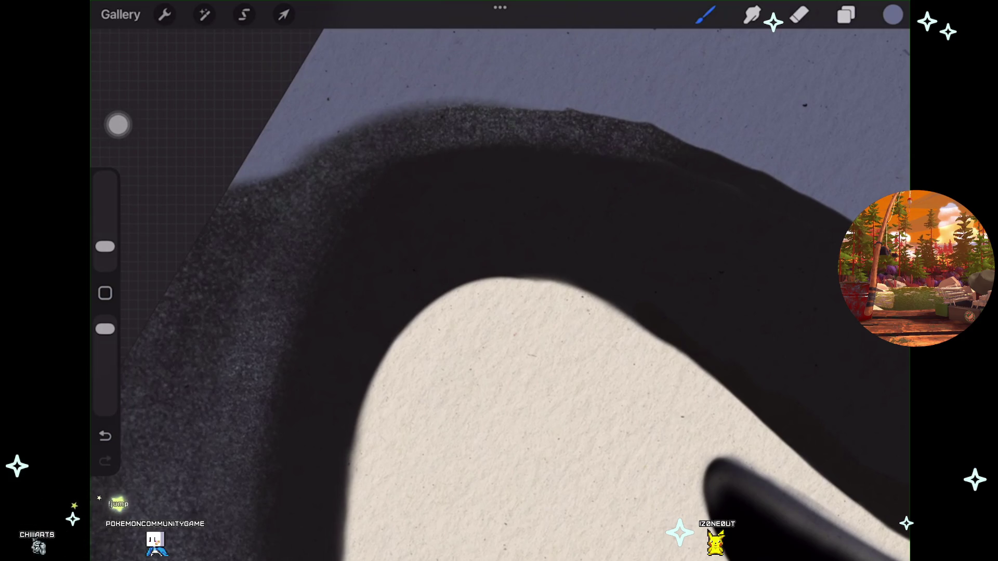
{"action": "scroll", "coordinate": [499, 291], "scroll_direction": "down", "scroll_amount": 2}
{"action": "left_click_drag", "start_coordinate": [468, 182], "coordinate": [410, 176]}
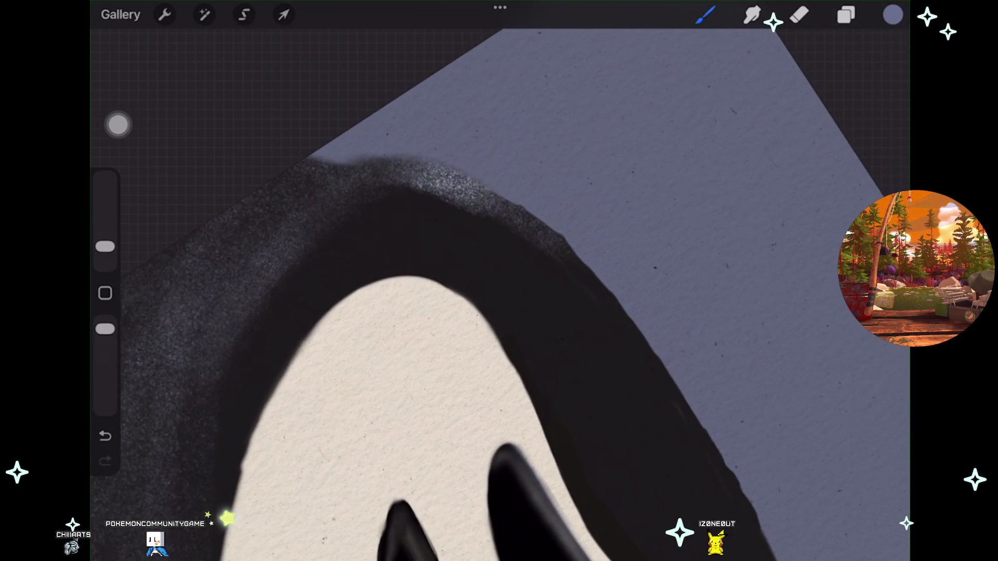
{"action": "key", "text": "ctrl+z"}
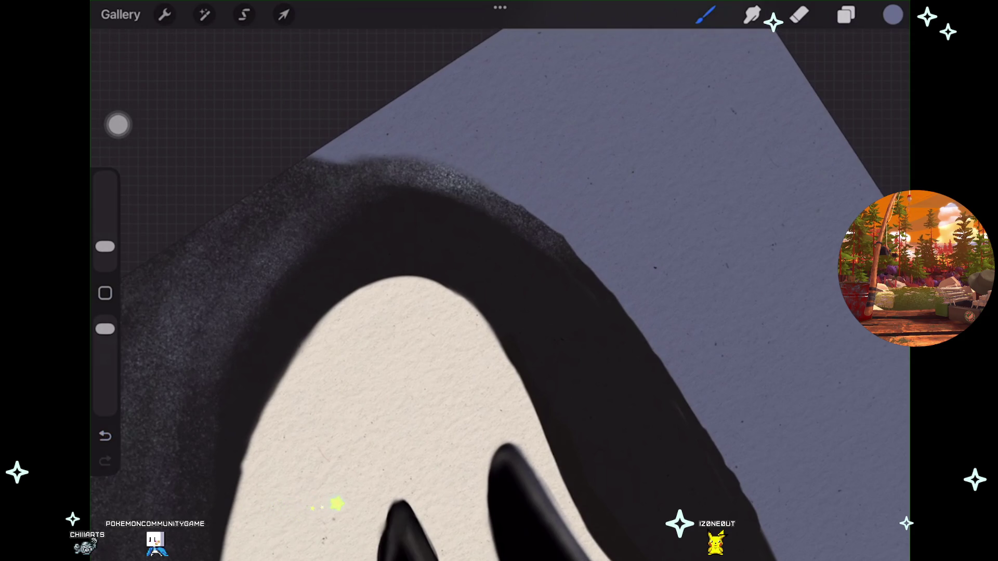
Step: Undo earlier paint strokes to restore the right eye hole's earlier shape
{"action": "scroll", "coordinate": [390, 513], "scroll_direction": "down", "scroll_amount": 3}
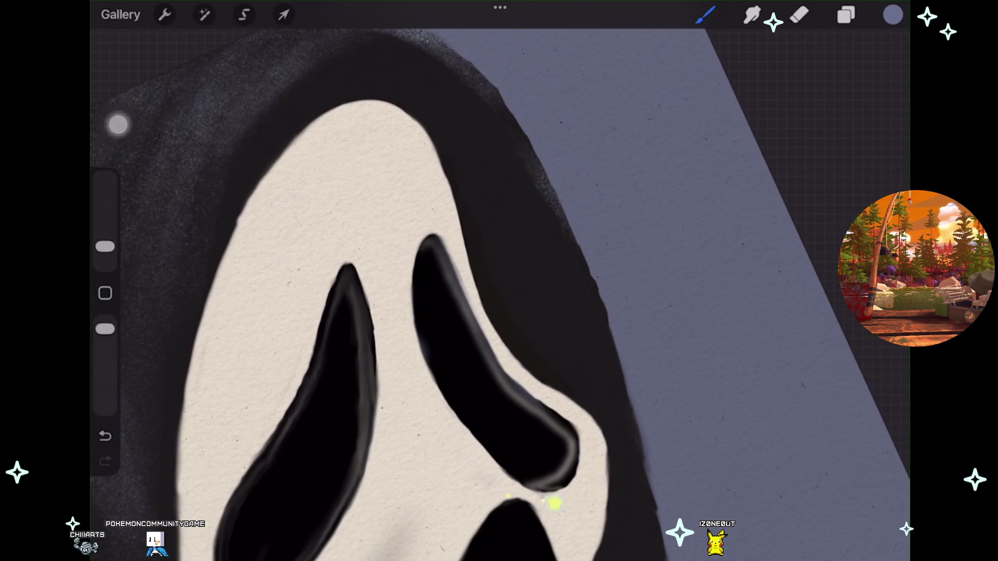
{"action": "scroll", "coordinate": [363, 311], "scroll_direction": "down", "scroll_amount": 2}
{"action": "scroll", "coordinate": [364, 312], "scroll_direction": "up", "scroll_amount": 3}
{"action": "scroll", "coordinate": [363, 312], "scroll_direction": "up", "scroll_amount": 2}
{"action": "key", "text": "ctrl+z"}
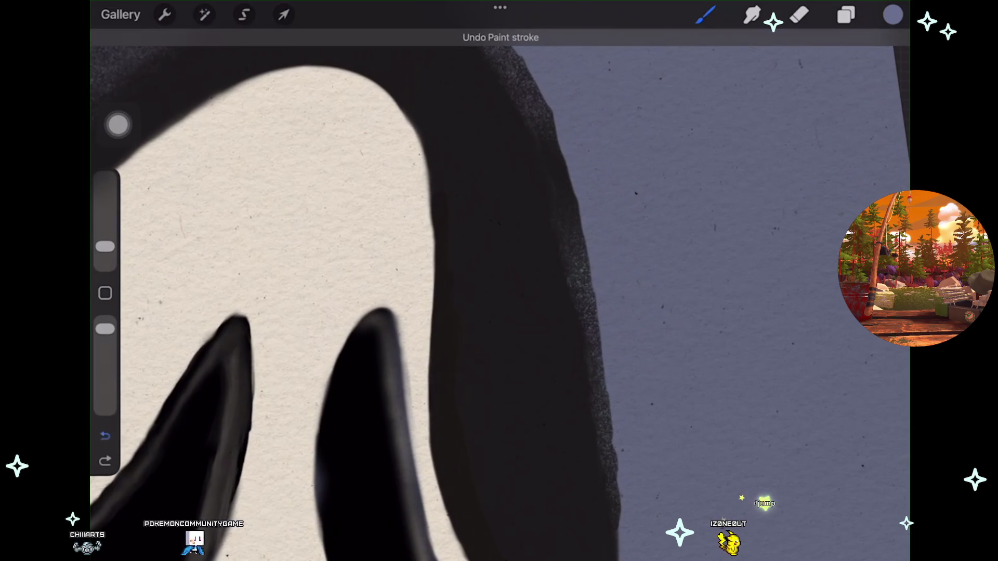
{"action": "scroll", "coordinate": [364, 312], "scroll_direction": "down", "scroll_amount": 3}
{"action": "key", "text": "ctrl+z"}
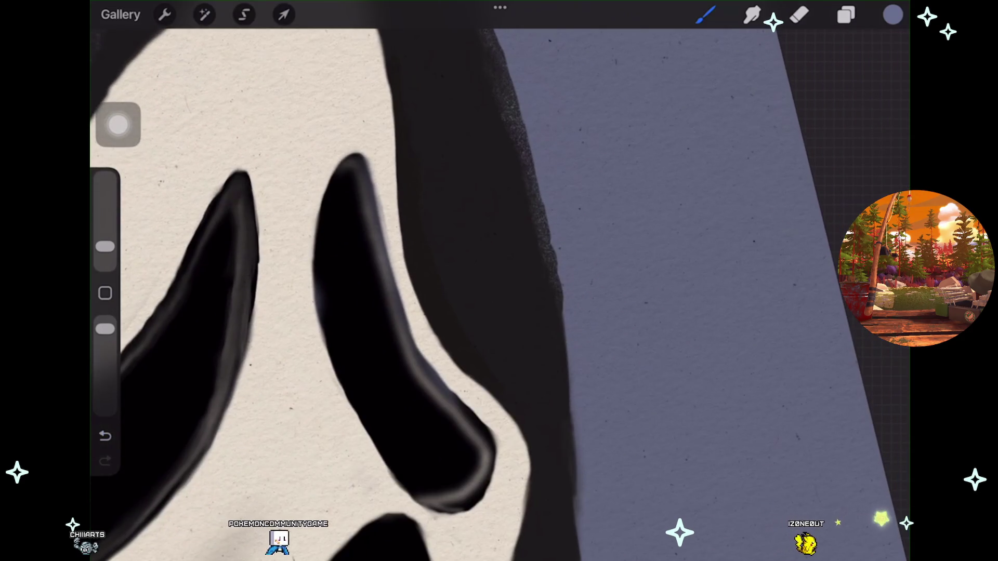
{"action": "key", "text": "ctrl+z"}
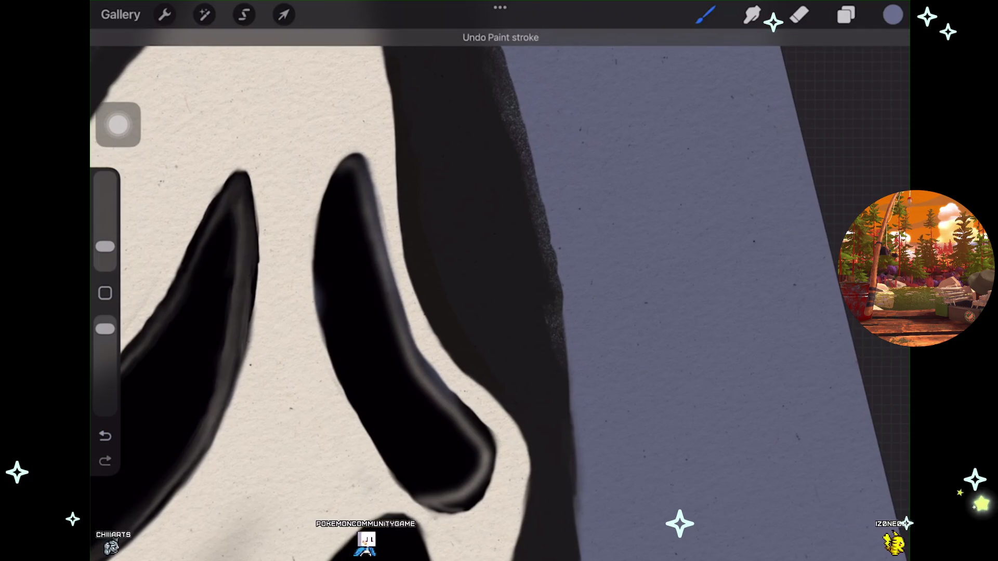
Step: Pan around the mask, then redo and re-undo the last paint stroke
{"action": "scroll", "coordinate": [364, 312], "scroll_direction": "down", "scroll_amount": 3}
{"action": "scroll", "coordinate": [364, 312], "scroll_direction": "down", "scroll_amount": 1}
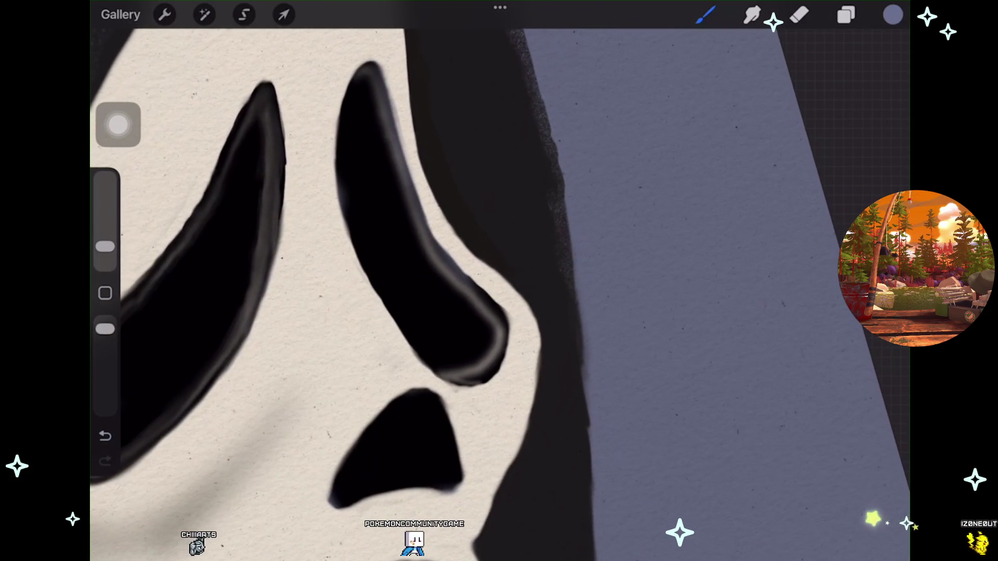
{"action": "scroll", "coordinate": [364, 291], "scroll_direction": "down", "scroll_amount": 3}
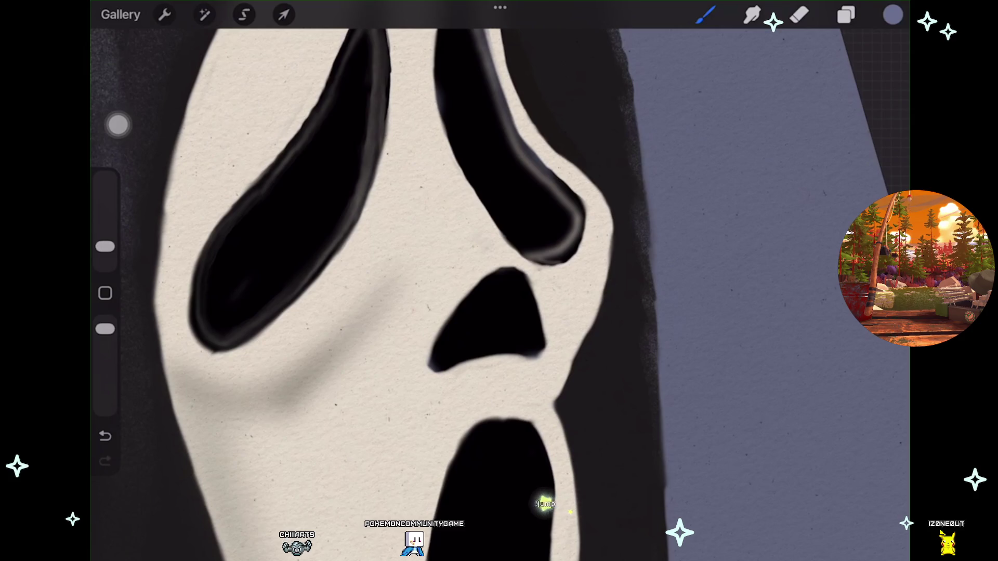
{"action": "scroll", "coordinate": [400, 281], "scroll_direction": "down", "scroll_amount": 5}
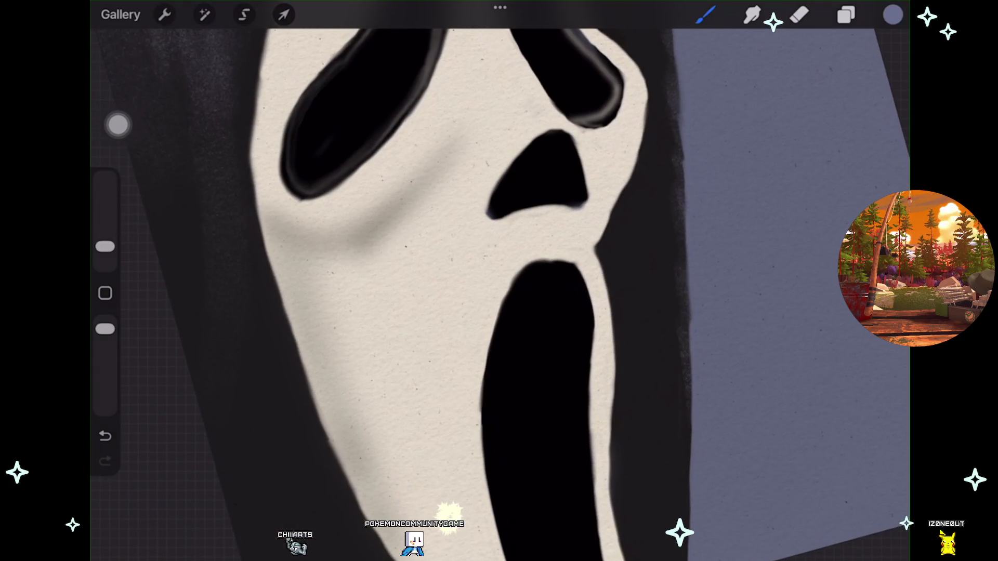
{"action": "scroll", "coordinate": [498, 280], "scroll_direction": "left", "scroll_amount": 5}
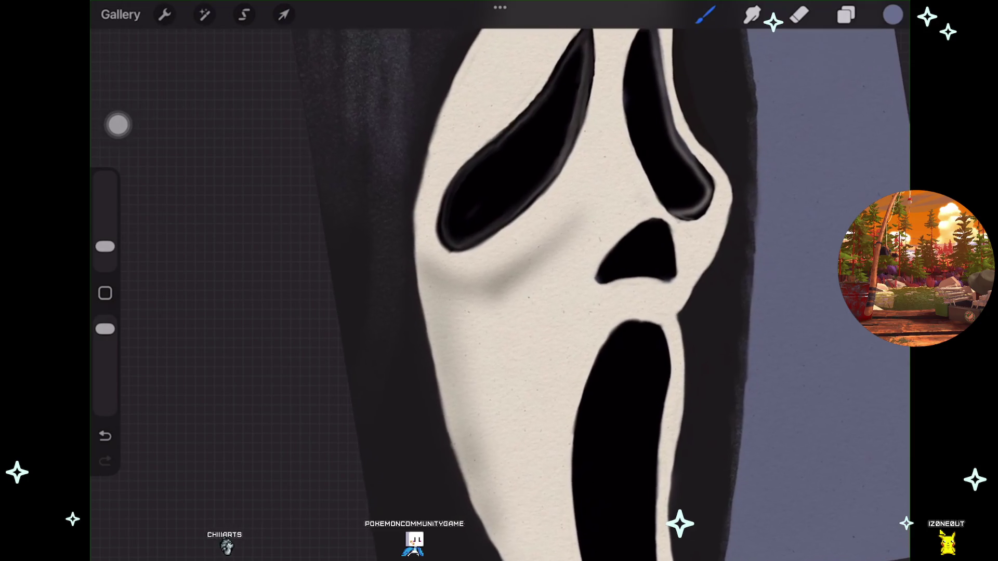
{"action": "scroll", "coordinate": [499, 281], "scroll_direction": "left", "scroll_amount": 5}
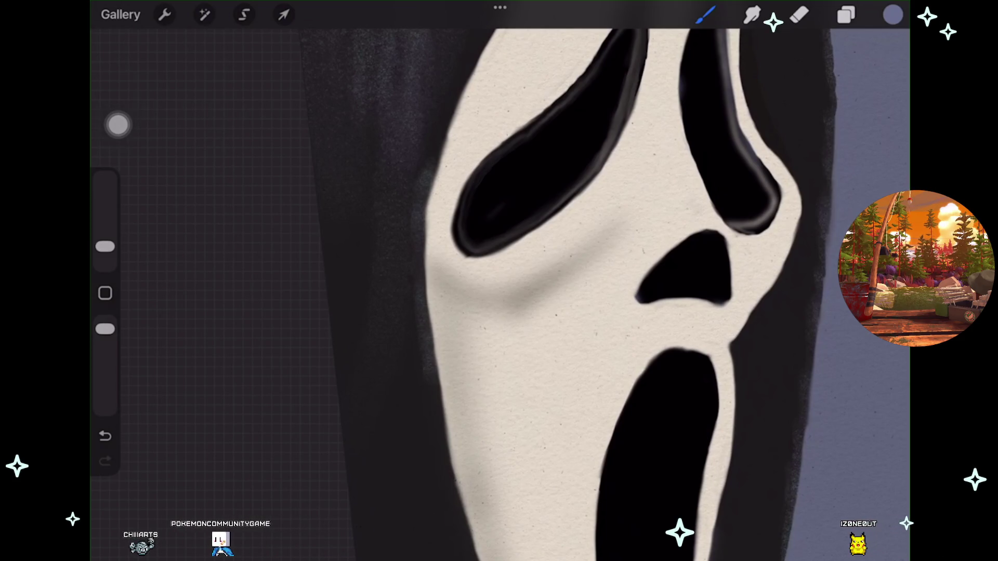
{"action": "scroll", "coordinate": [592, 281], "scroll_direction": "down", "scroll_amount": 5}
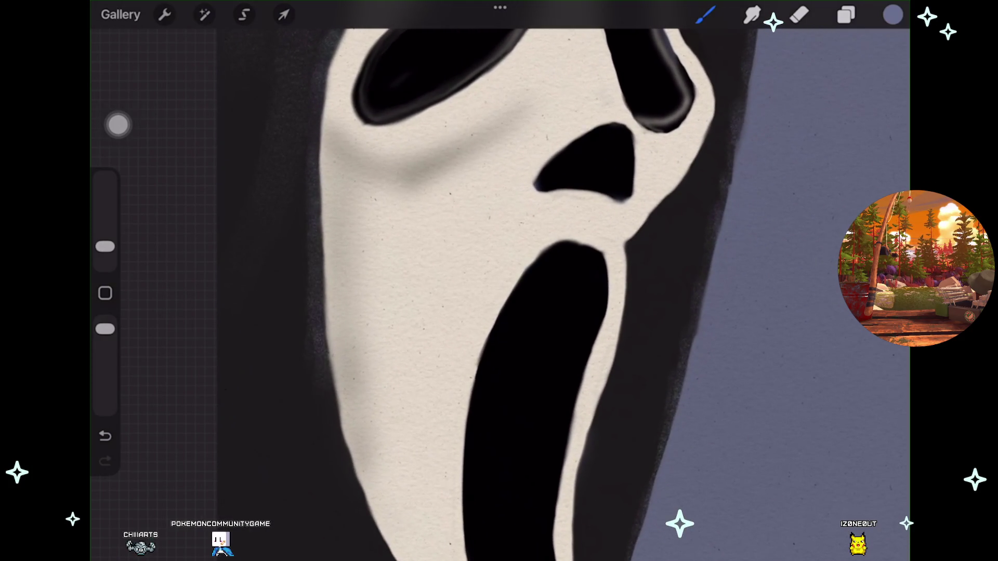
{"action": "key", "text": "ctrl+shift+z"}
{"action": "key", "text": "ctrl+z"}
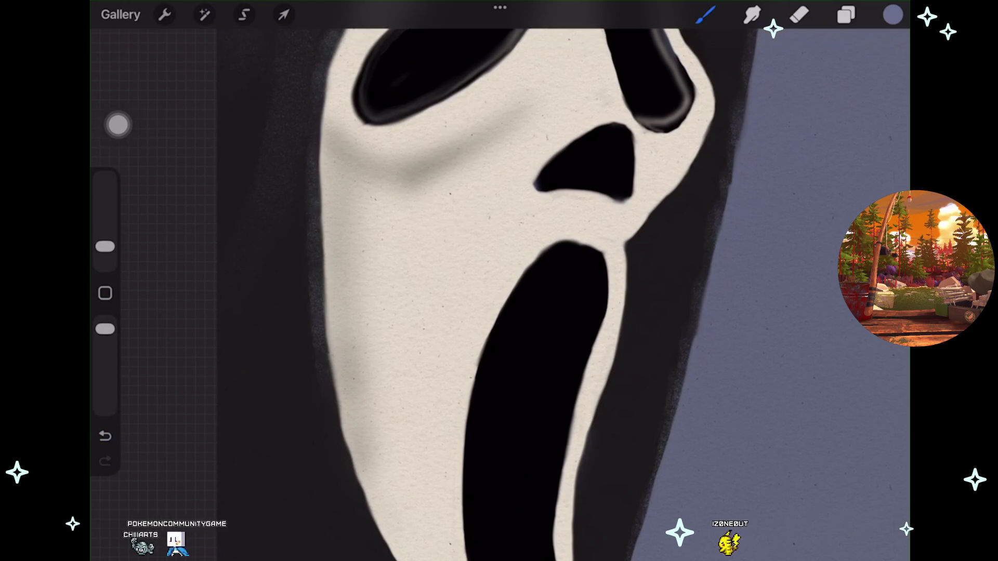
Step: Undo a trial grainy purple stroke along the mask's left edge plus one more stroke
{"action": "left_click_drag", "start_coordinate": [321, 412], "coordinate": [351, 471]}
{"action": "key", "text": "ctrl+z"}
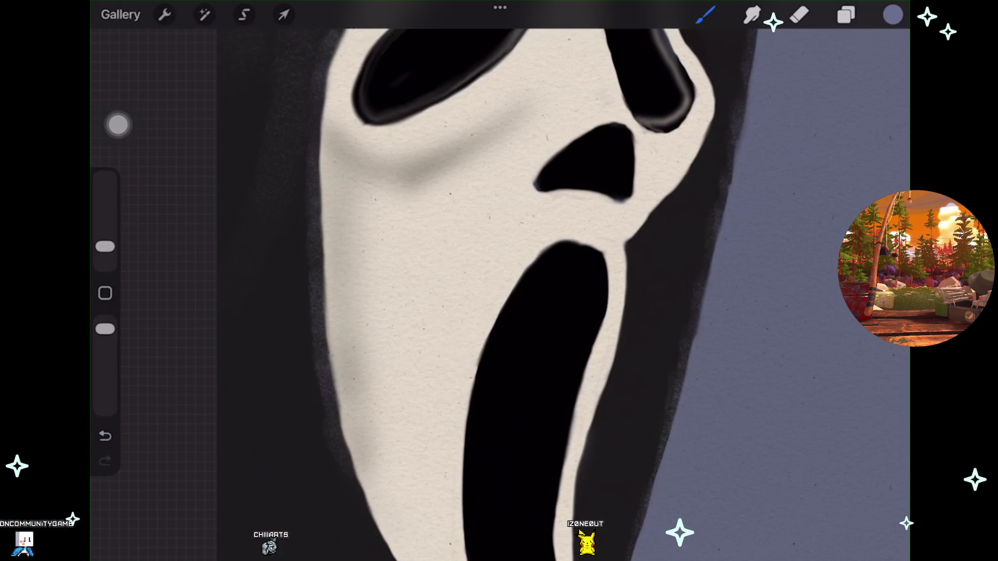
{"action": "key", "text": "ctrl+z"}
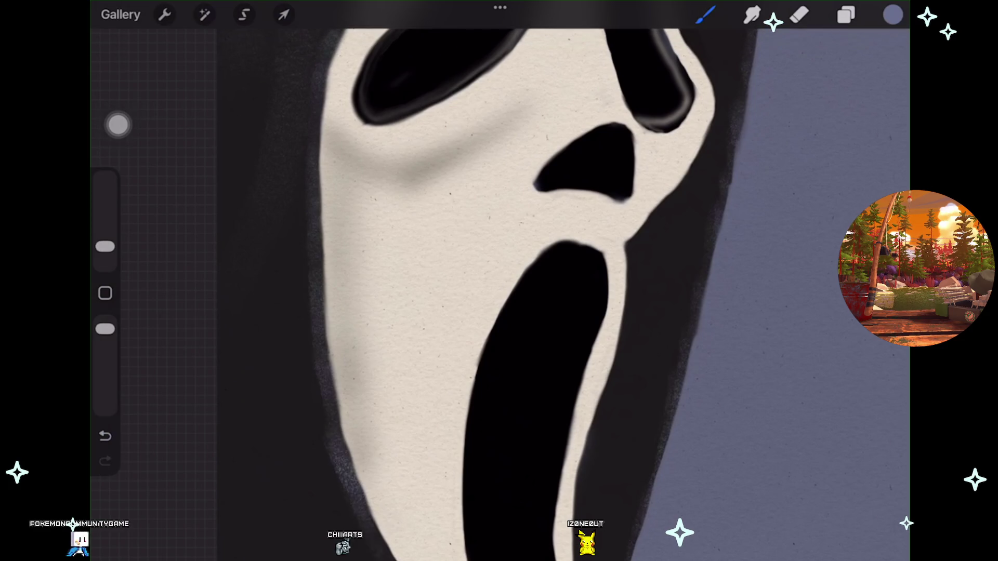
{"action": "scroll", "coordinate": [499, 280], "scroll_direction": "down", "scroll_amount": 3}
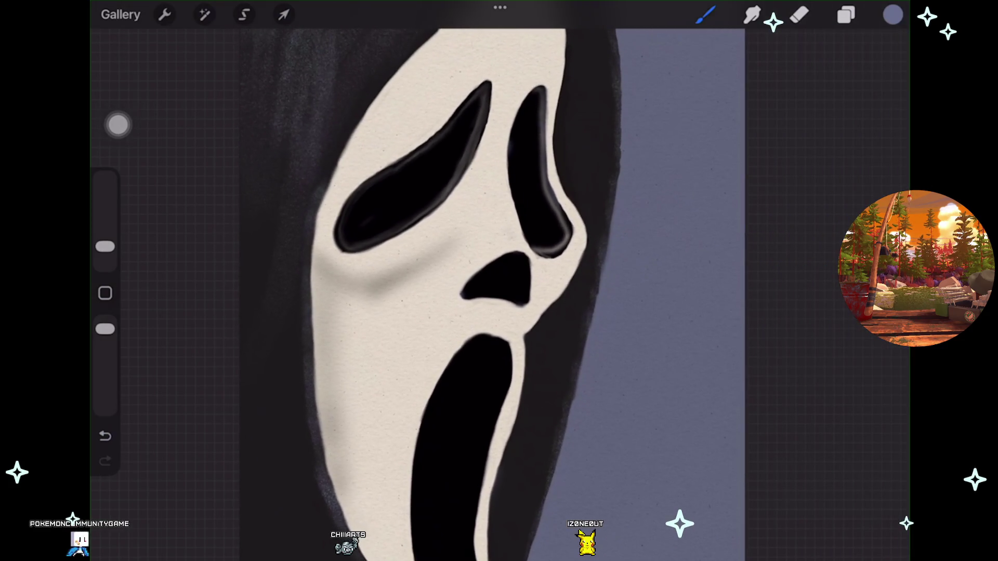
{"action": "key", "text": "ctrl+z"}
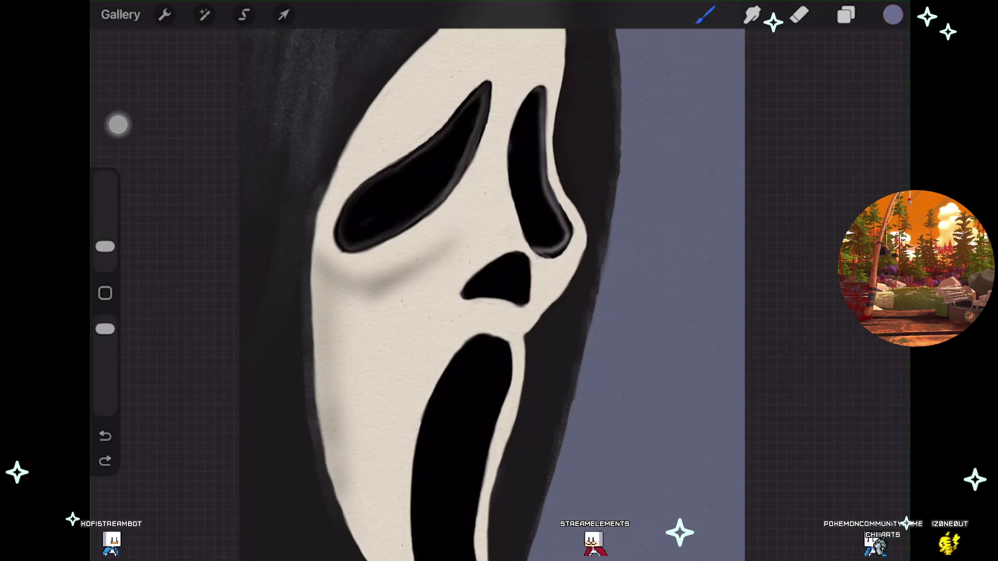
Step: Adjust the zoom over the eye holes, then bring up the Layers list
{"action": "scroll", "coordinate": [519, 291], "scroll_direction": "up", "scroll_amount": 1}
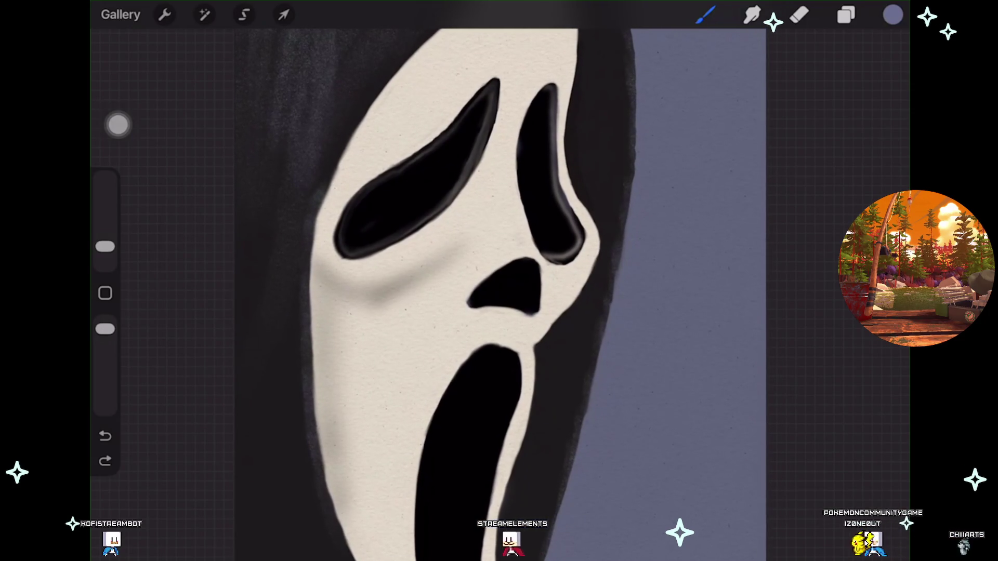
{"action": "scroll", "coordinate": [519, 291], "scroll_direction": "down", "scroll_amount": 1}
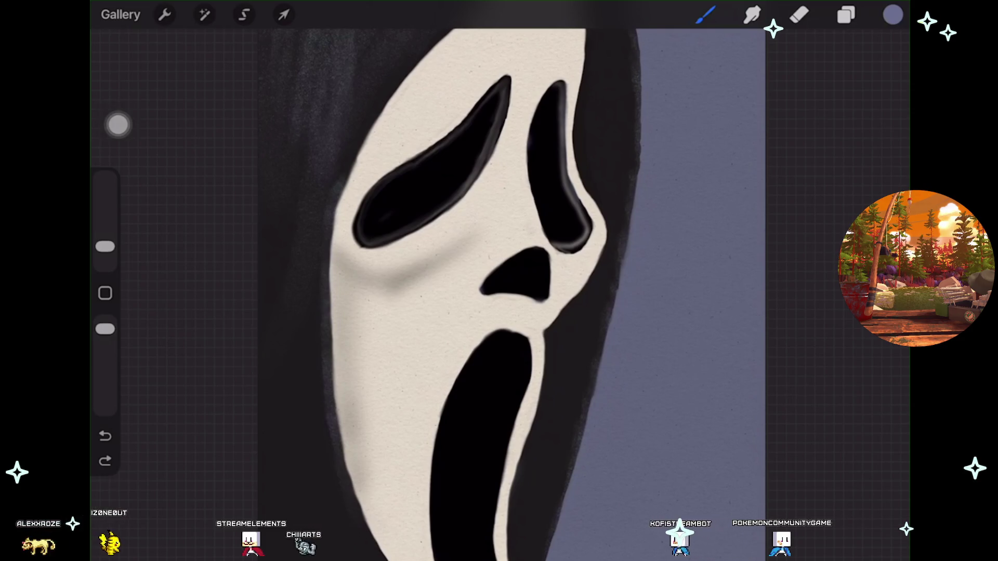
{"action": "left_click", "coordinate": [845, 15]}
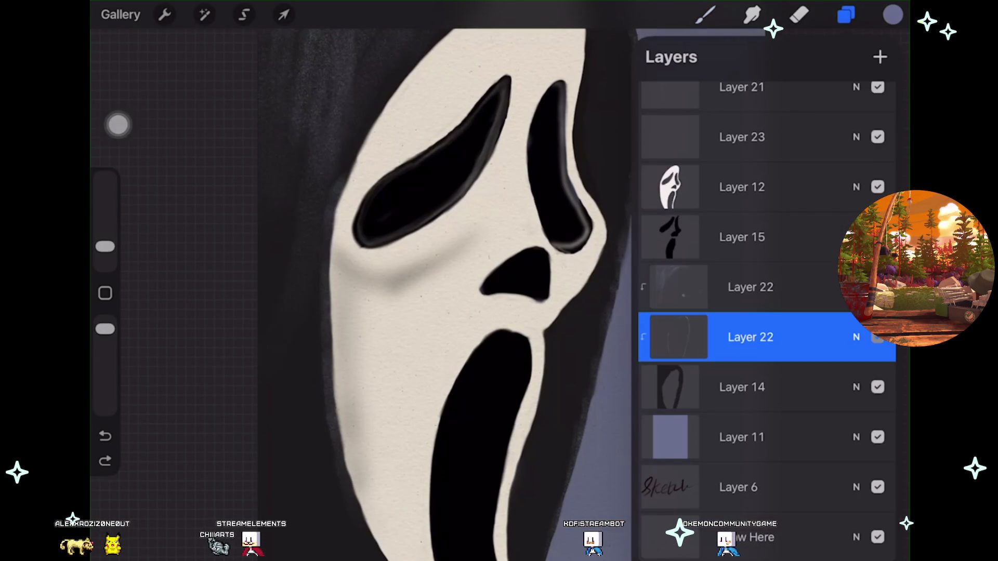
Step: Show the hidden layer again, move the view to the mouth, and undo a stray white stroke
{"action": "left_click", "coordinate": [877, 287]}
{"action": "left_click_drag", "start_coordinate": [467, 260], "coordinate": [431, 271]}
{"action": "scroll", "coordinate": [468, 312], "scroll_direction": "up", "scroll_amount": 5}
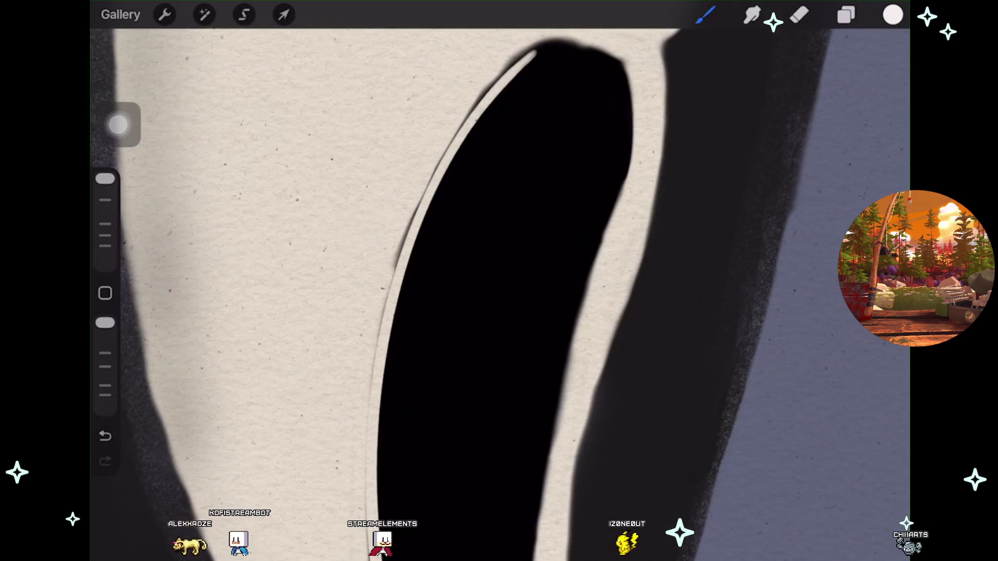
{"action": "left_click_drag", "start_coordinate": [533, 52], "coordinate": [556, 48]}
{"action": "key", "text": "ctrl+z"}
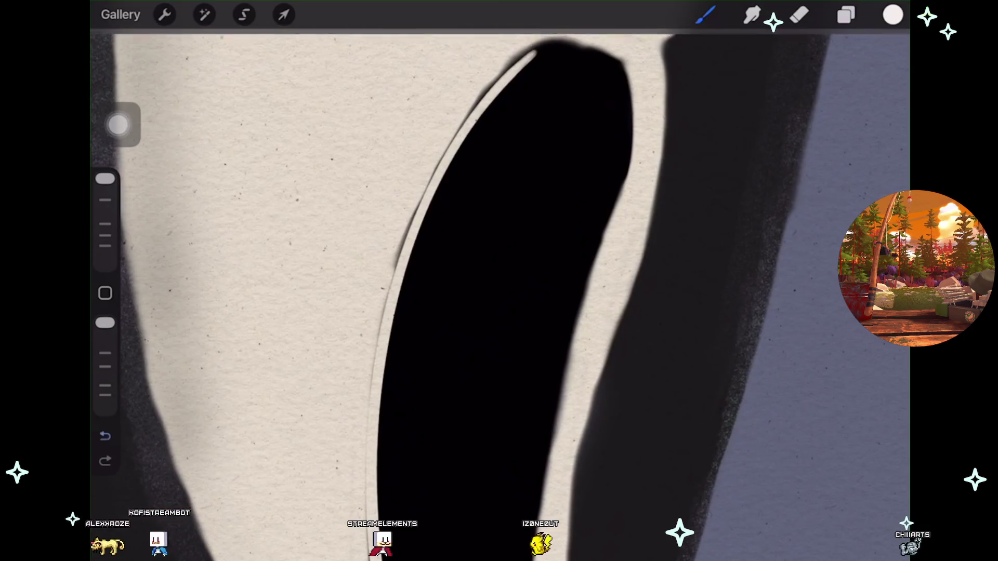
Step: Draw a snapped white highlight arc along the mouth's top edge and reshape it
{"action": "scroll", "coordinate": [468, 291], "scroll_direction": "down", "scroll_amount": 5}
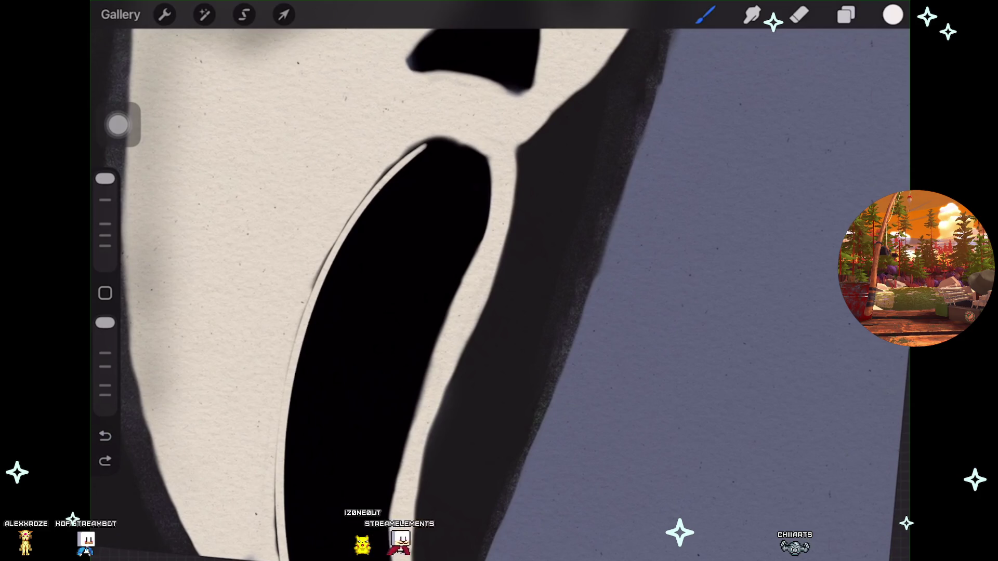
{"action": "scroll", "coordinate": [467, 291], "scroll_direction": "up", "scroll_amount": 2}
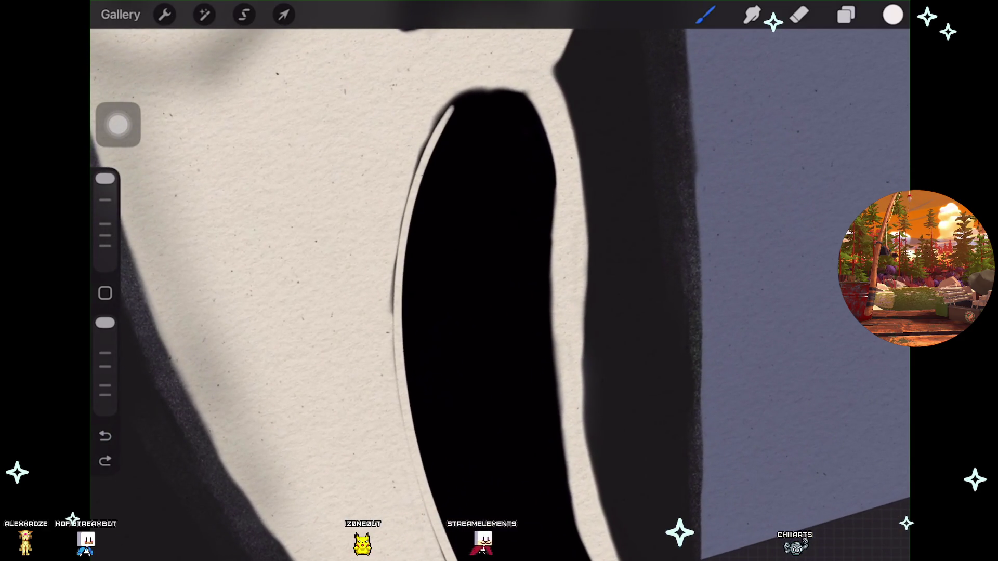
{"action": "left_click_drag", "start_coordinate": [449, 110], "coordinate": [509, 99]}
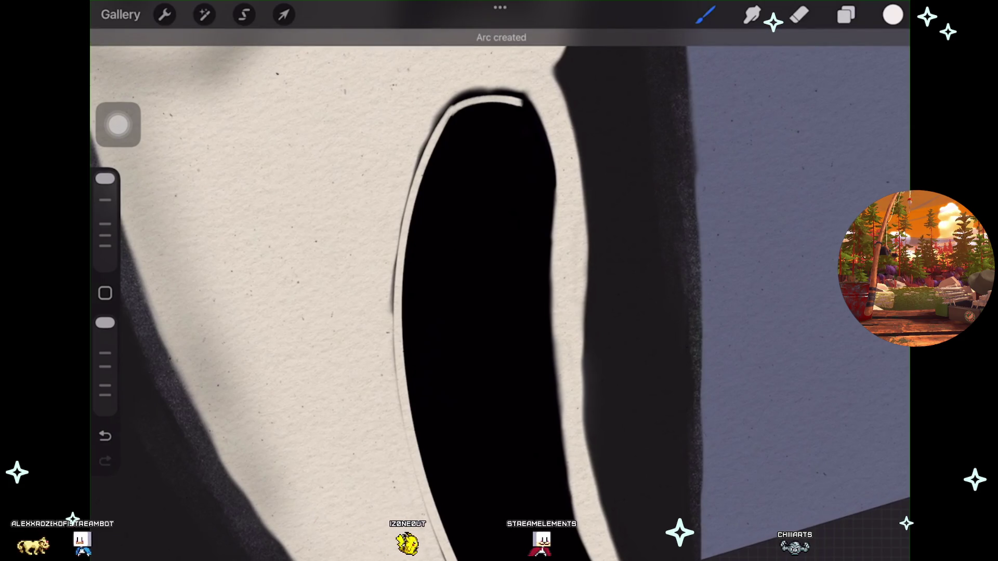
{"action": "left_click", "coordinate": [507, 40]}
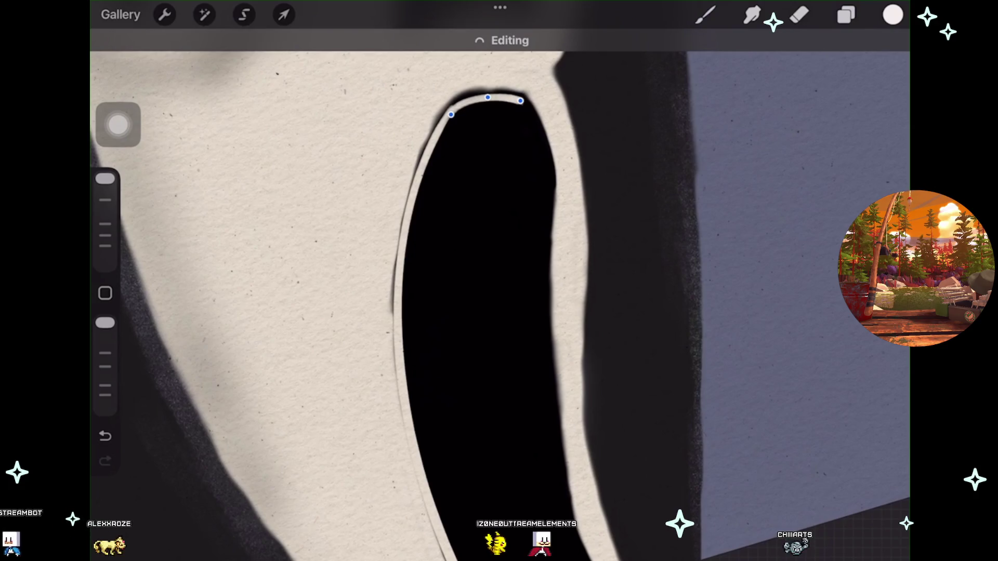
{"action": "left_click_drag", "start_coordinate": [450, 115], "coordinate": [451, 112]}
{"action": "scroll", "coordinate": [499, 280], "scroll_direction": "down", "scroll_amount": 2}
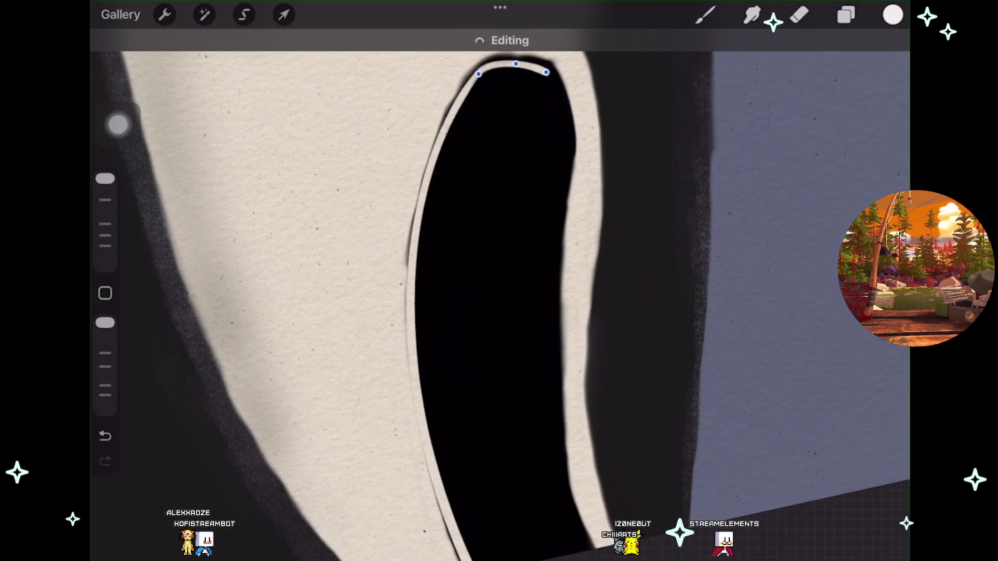
{"action": "left_click", "coordinate": [705, 15]}
Step: Extend a cream highlight line down the inner right edge of the mouth
{"action": "scroll", "coordinate": [499, 280], "scroll_direction": "down", "scroll_amount": 2}
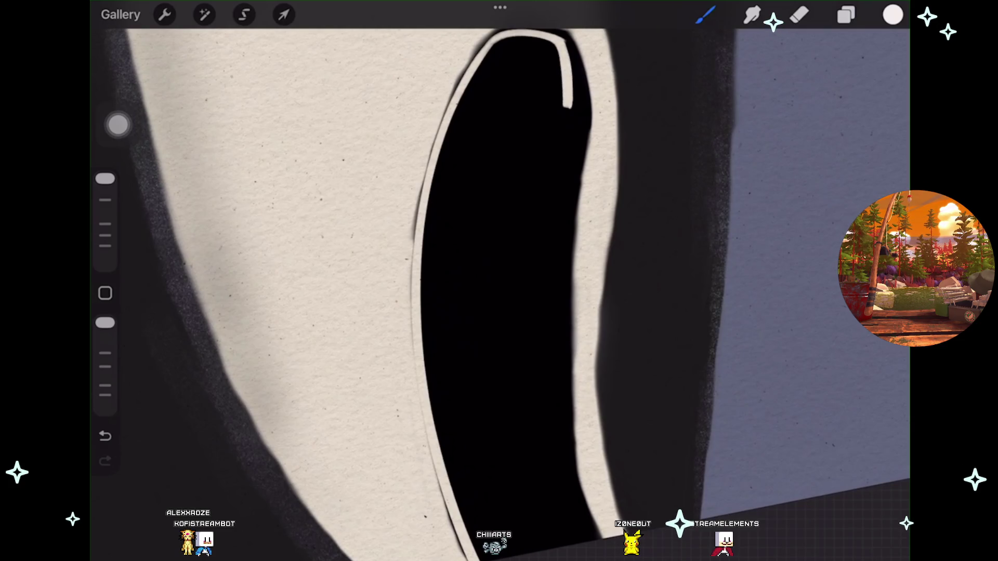
{"action": "left_click_drag", "start_coordinate": [555, 242], "coordinate": [592, 538]}
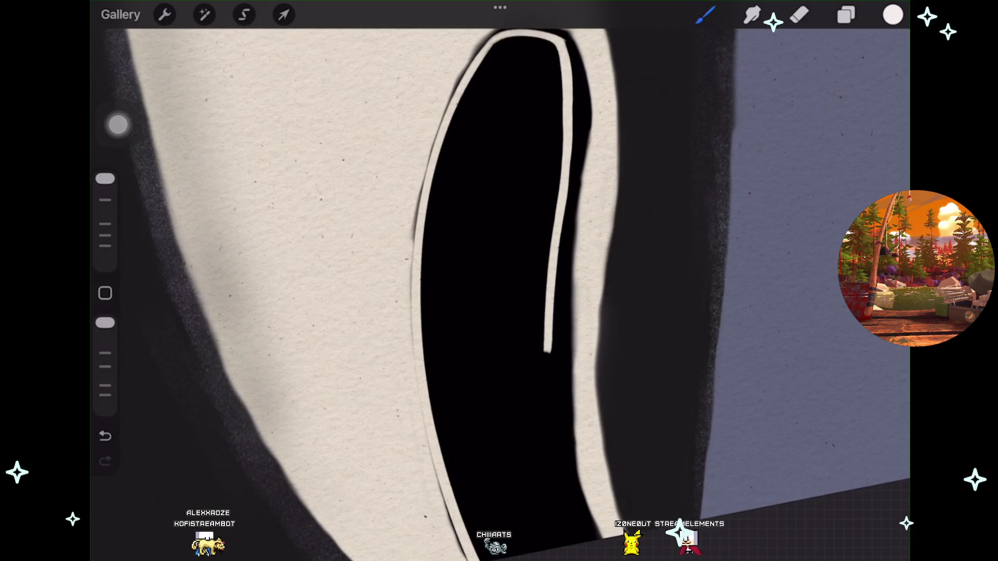
{"action": "scroll", "coordinate": [499, 281], "scroll_direction": "up", "scroll_amount": 1}
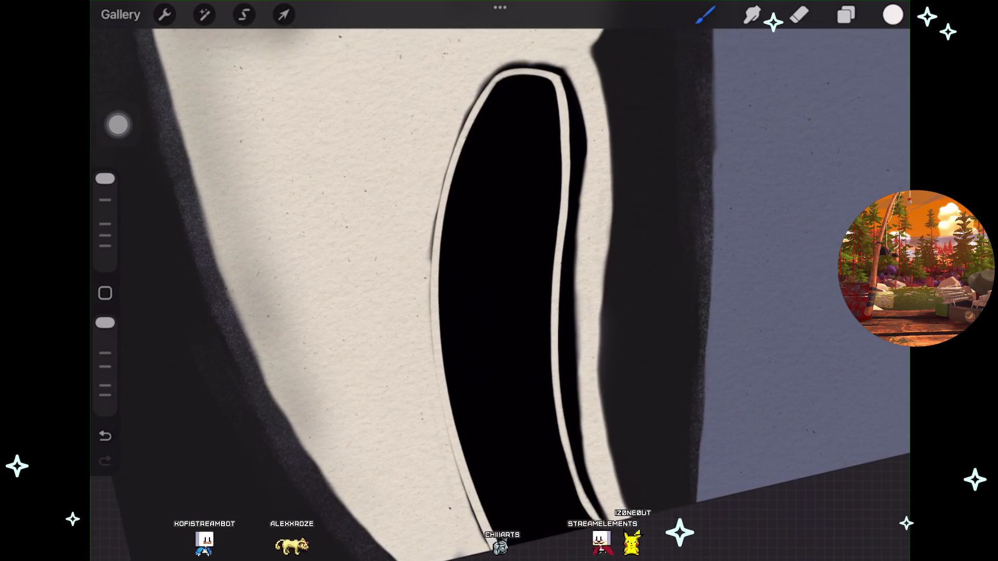
{"action": "left_click", "coordinate": [284, 15]}
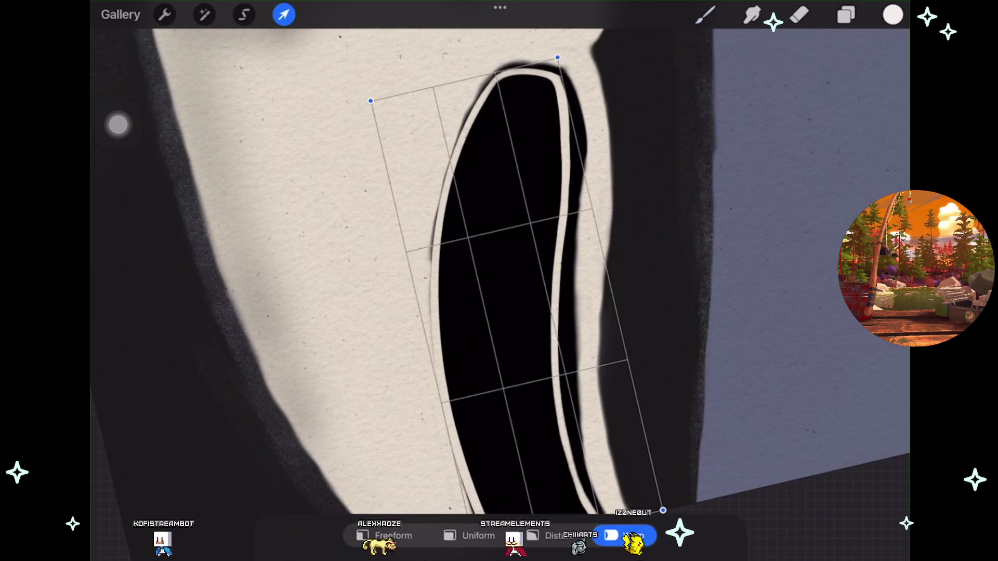
Step: Cancel a trial warp on the highlight line and undo both mouth highlight strokes
{"action": "left_click_drag", "start_coordinate": [532, 223], "coordinate": [537, 221]}
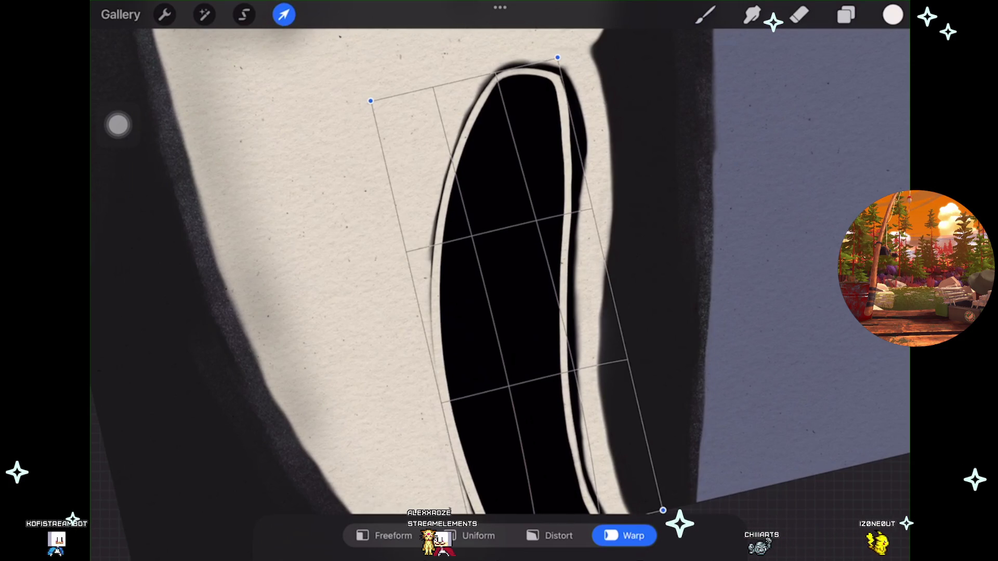
{"action": "key", "text": "b"}
{"action": "key", "text": "ctrl+z"}
{"action": "key", "text": "ctrl+z"}
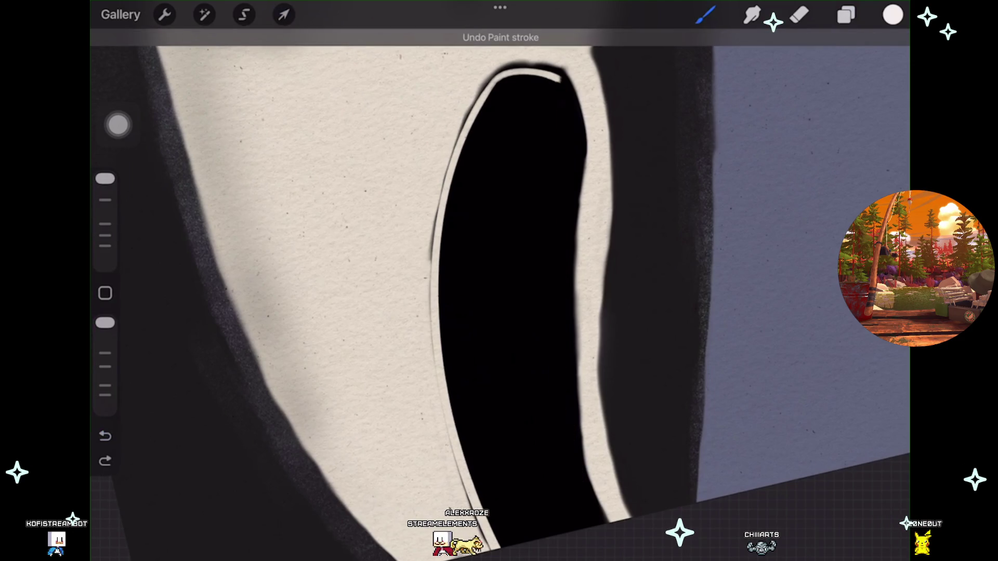
{"action": "scroll", "coordinate": [519, 260], "scroll_direction": "up", "scroll_amount": 2}
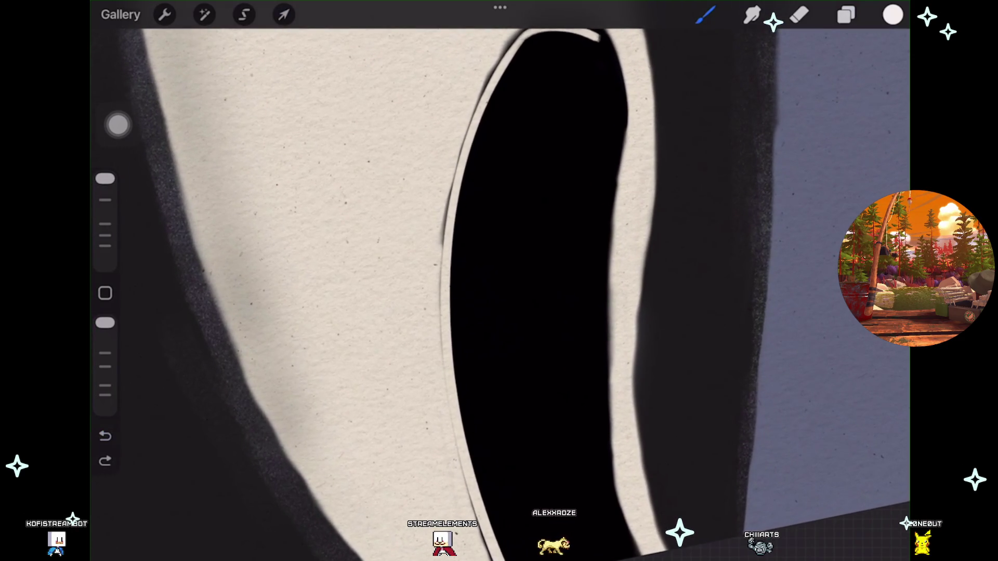
{"action": "scroll", "coordinate": [520, 281], "scroll_direction": "down", "scroll_amount": 3}
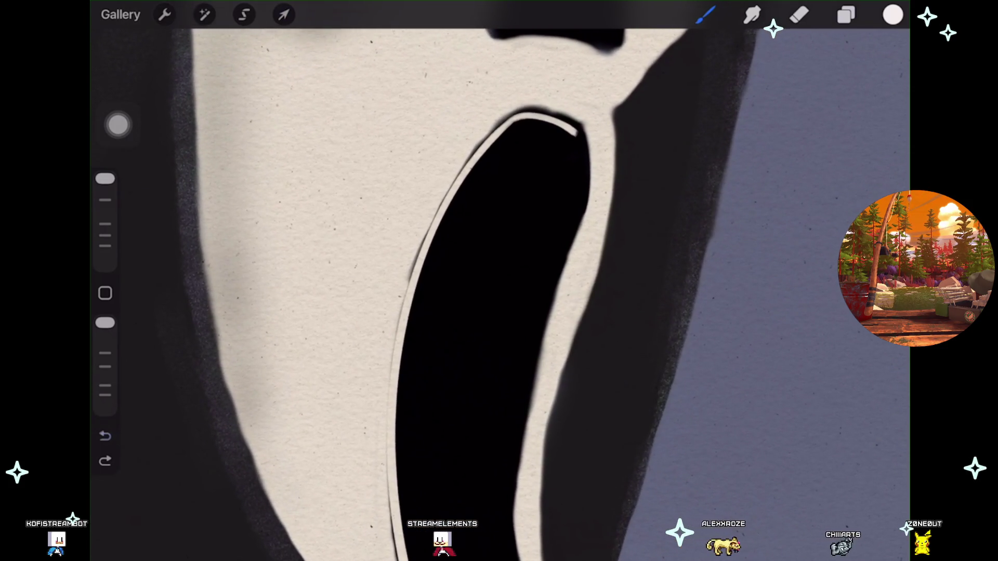
{"action": "key", "text": "ctrl+z"}
Step: Draw and reshape a cream arc over the mouth top, then move Layer 24 below Layer 12
{"action": "scroll", "coordinate": [519, 281], "scroll_direction": "up", "scroll_amount": 2}
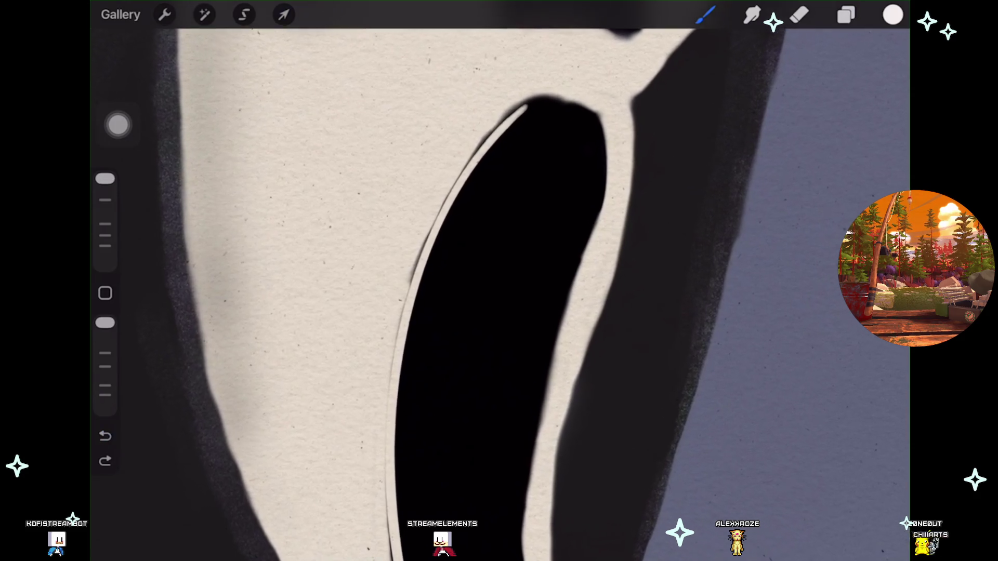
{"action": "left_click_drag", "start_coordinate": [522, 106], "coordinate": [602, 123]}
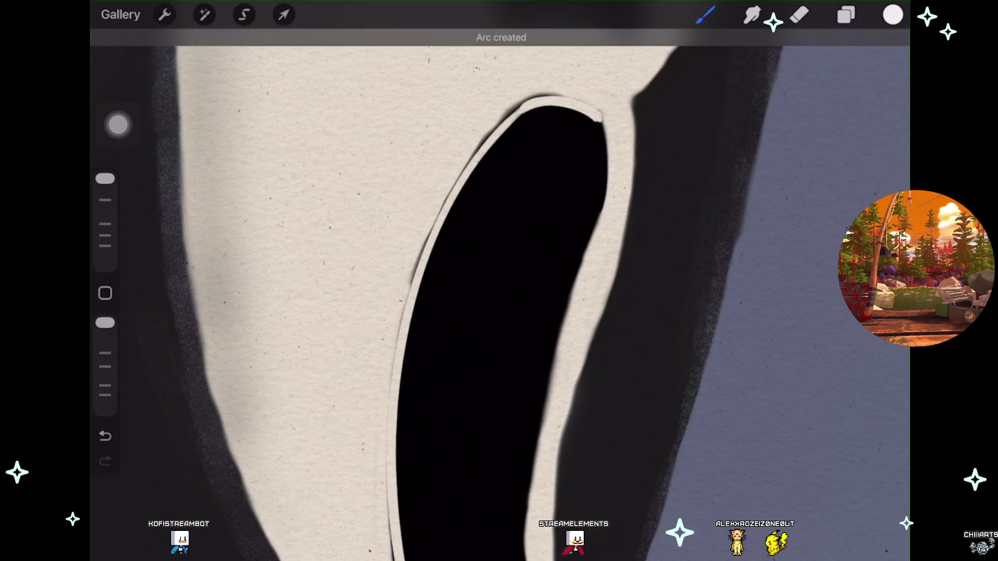
{"action": "left_click_drag", "start_coordinate": [521, 111], "coordinate": [521, 107]}
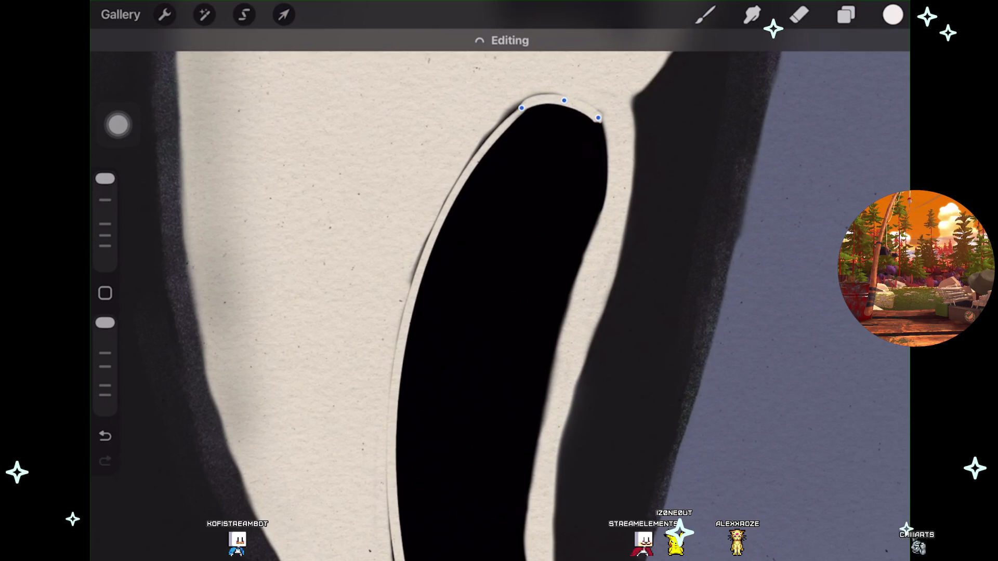
{"action": "left_click", "coordinate": [705, 15]}
{"action": "left_click", "coordinate": [845, 15]}
{"action": "left_click_drag", "start_coordinate": [743, 337], "coordinate": [743, 389]}
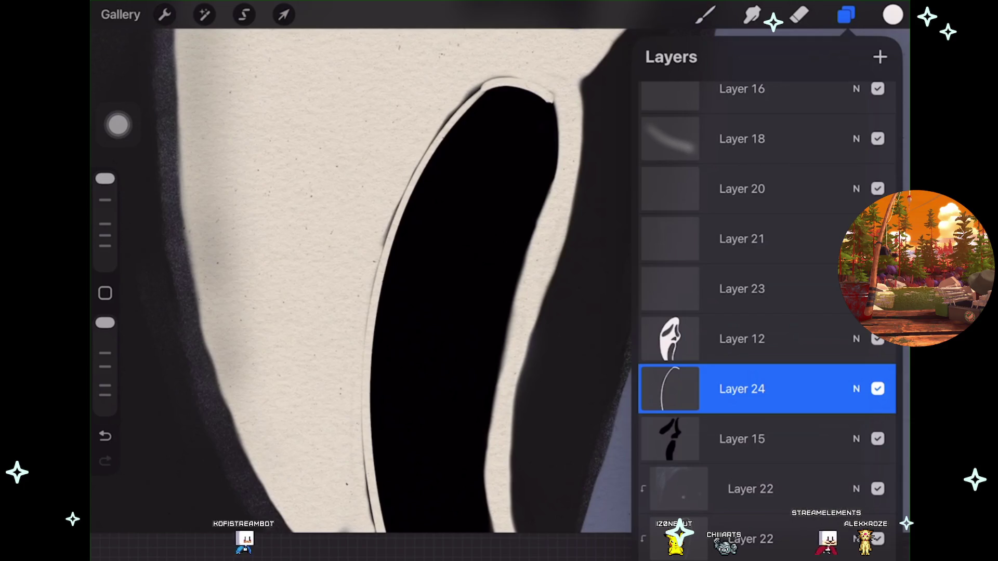
Step: Toggle Layer 24's visibility to compare, then undo the toggles and its move below Layer 12
{"action": "left_click", "coordinate": [877, 389]}
{"action": "left_click", "coordinate": [877, 388]}
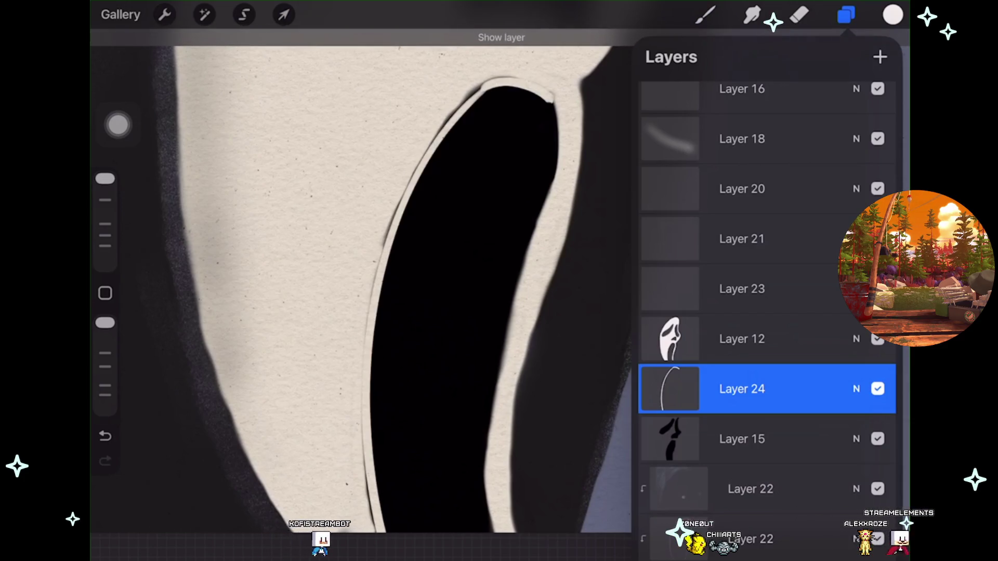
{"action": "left_click", "coordinate": [671, 388]}
{"action": "key", "text": "ctrl+z"}
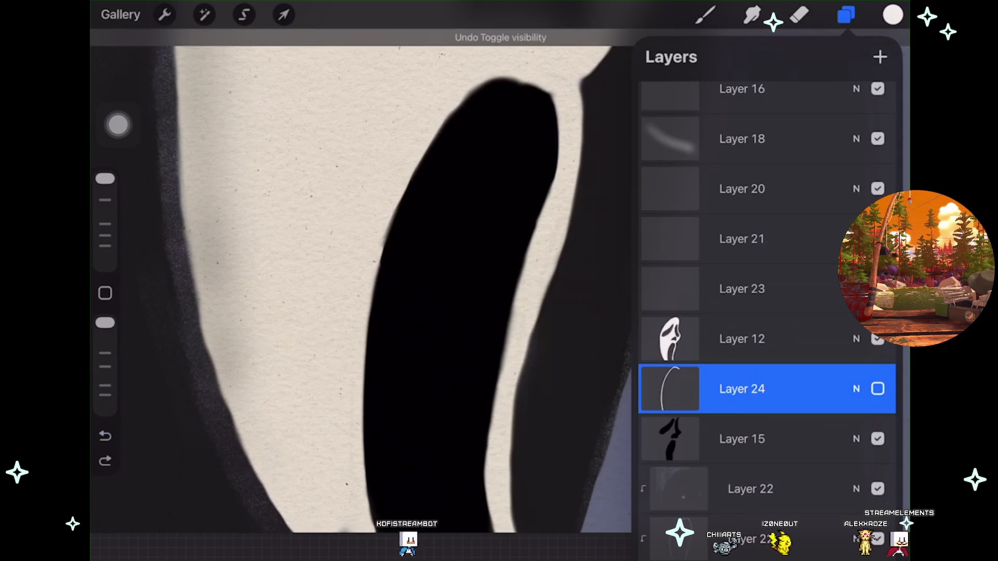
{"action": "key", "text": "ctrl+z"}
{"action": "key", "text": "ctrl+z"}
{"action": "key", "text": "ctrl+z"}
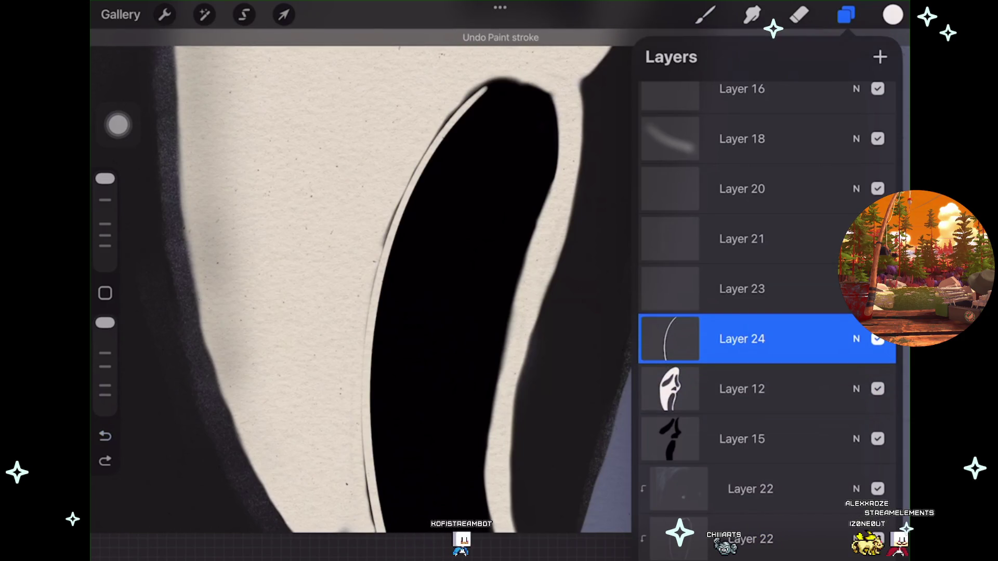
{"action": "scroll", "coordinate": [364, 286], "scroll_direction": "up", "scroll_amount": 3}
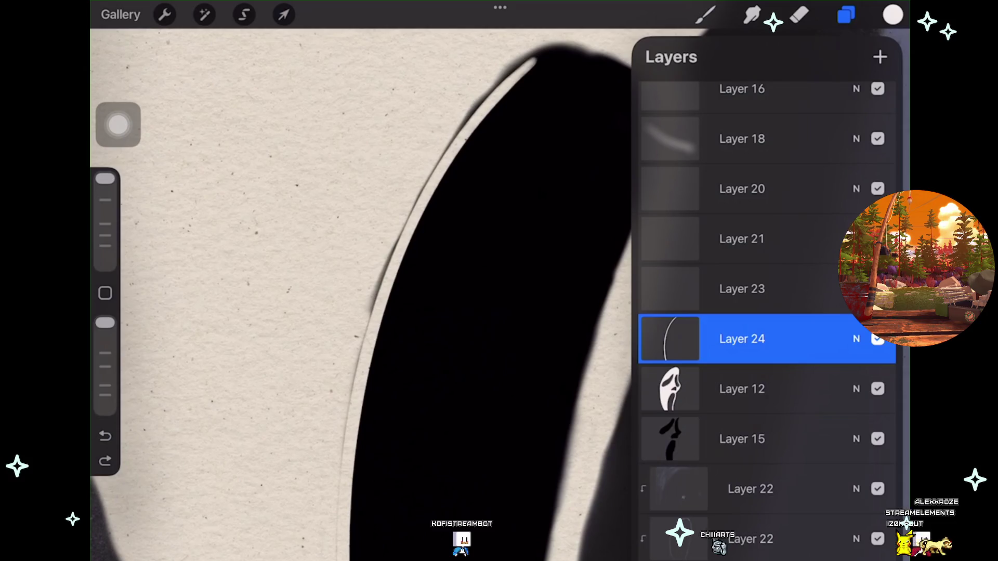
{"action": "scroll", "coordinate": [416, 286], "scroll_direction": "down", "scroll_amount": 1}
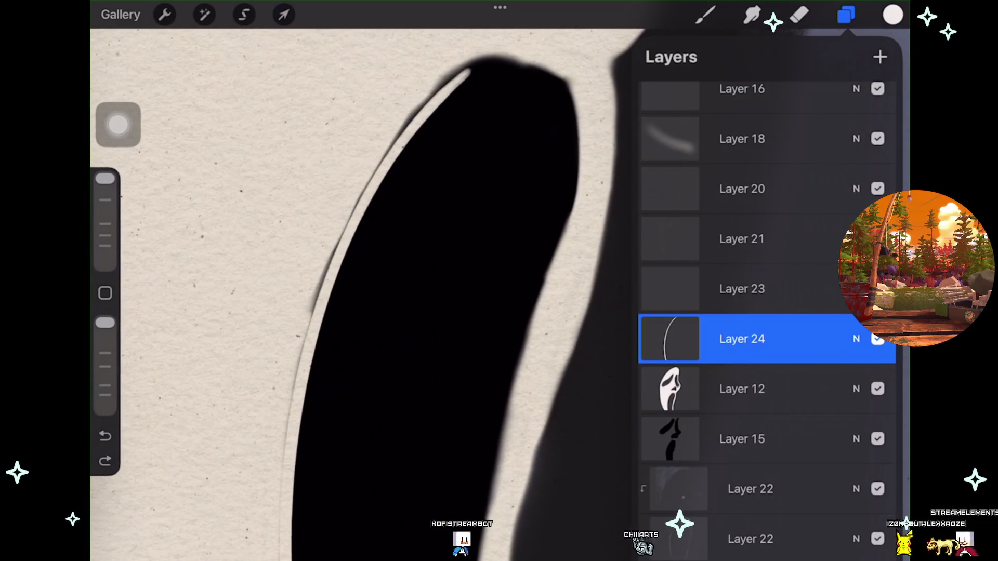
Step: Draw a cream highlight along the mouth top, snap it into an arc, and push its middle rightward
{"action": "key", "text": "l"}
{"action": "left_click_drag", "start_coordinate": [494, 74], "coordinate": [544, 82]}
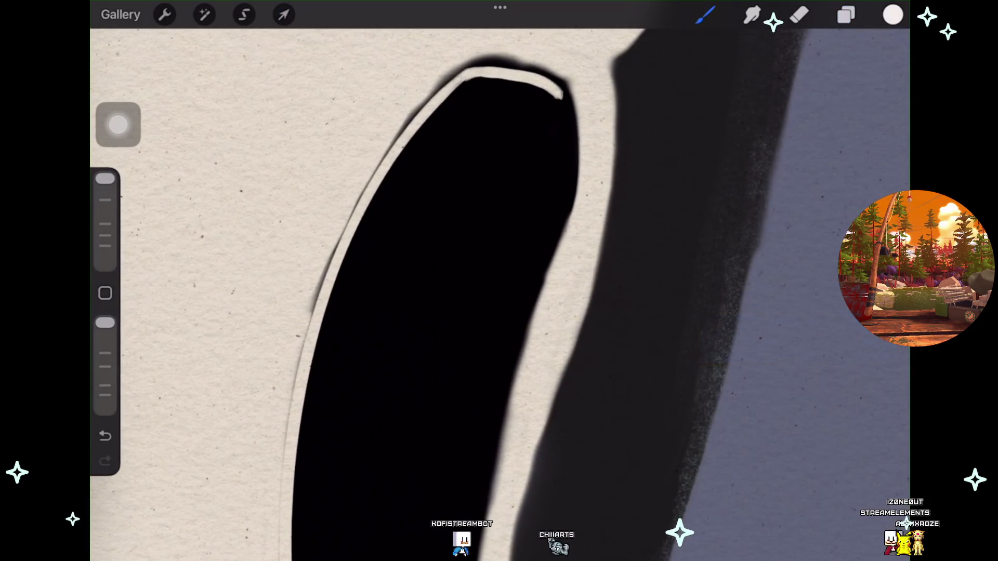
{"action": "key", "text": "ctrl+z"}
{"action": "scroll", "coordinate": [468, 286], "scroll_direction": "up", "scroll_amount": 1}
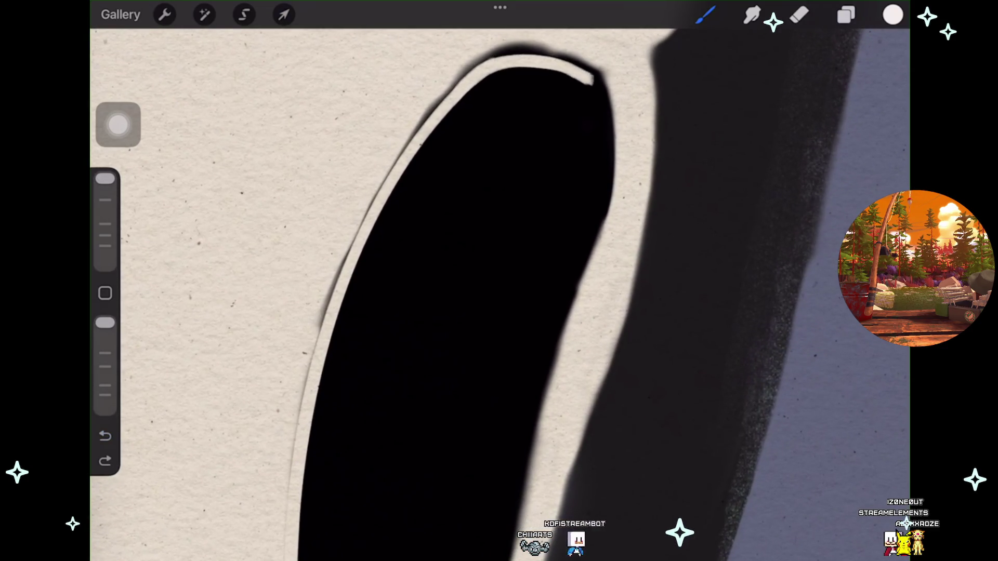
{"action": "key", "text": "ctrl+shift+z"}
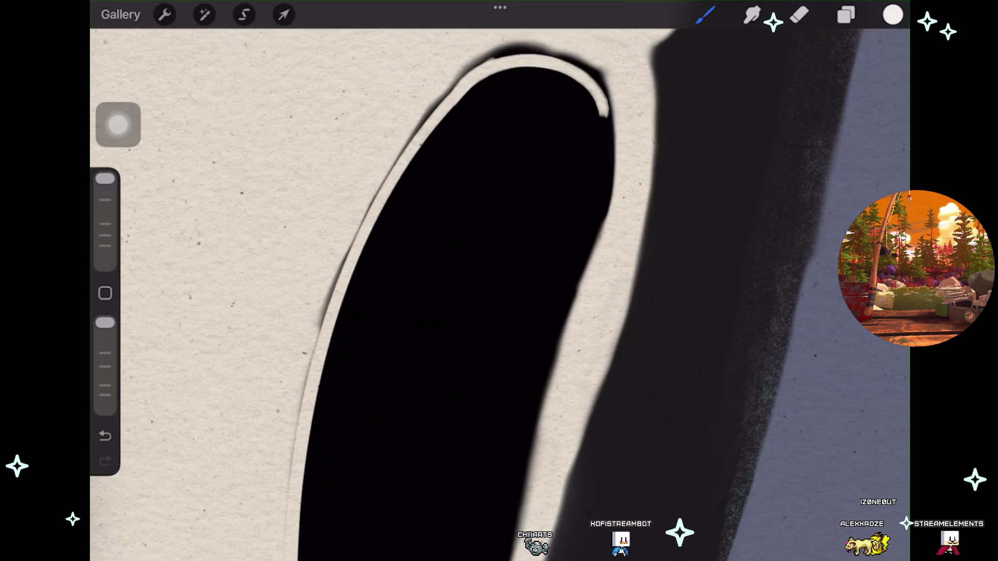
{"action": "left_click", "coordinate": [509, 40]}
{"action": "left_click_drag", "start_coordinate": [530, 60], "coordinate": [547, 62]}
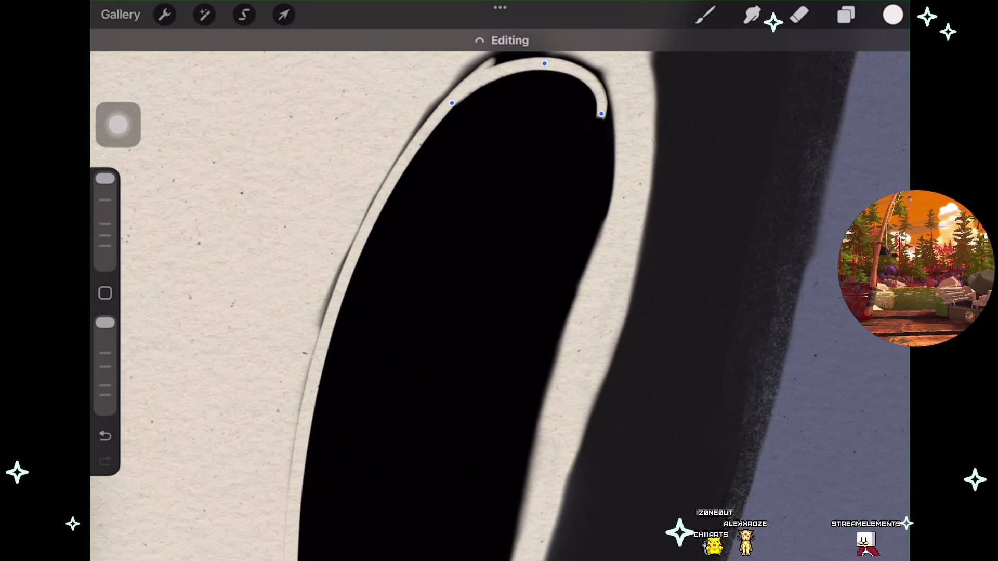
Step: Rotate the canvas, undo the stray highlight tail strokes, and extend the thin line down the inner right edge
{"action": "mouse_move", "coordinate": [468, 312]}
{"action": "left_mouse_down"}
{"action": "mouse_move", "coordinate": [489, 270]}
{"action": "mouse_move", "coordinate": [457, 291]}
{"action": "left_mouse_up"}
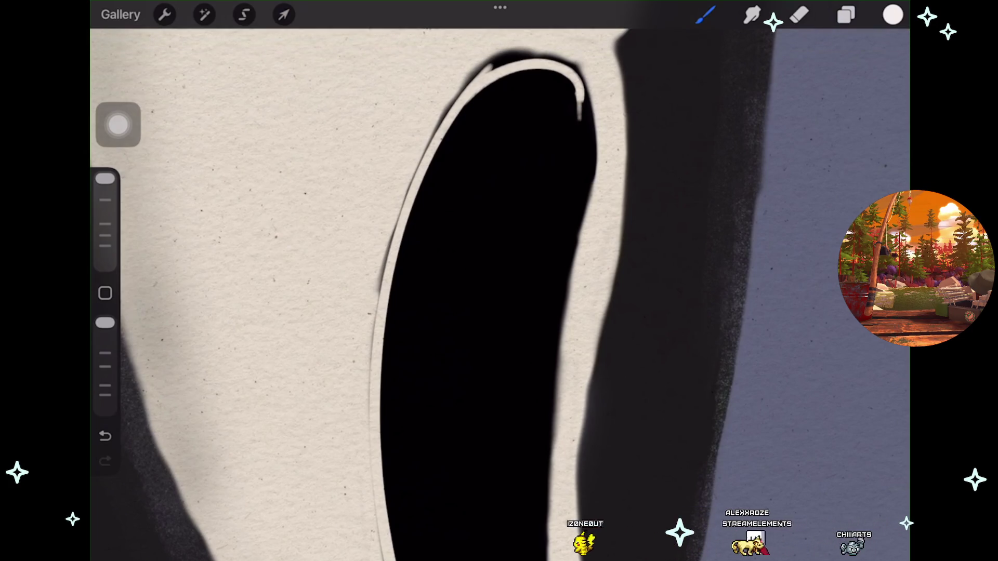
{"action": "left_click", "coordinate": [105, 435]}
{"action": "left_click", "coordinate": [105, 435]}
{"action": "left_click", "coordinate": [105, 435]}
{"action": "left_click", "coordinate": [105, 435]}
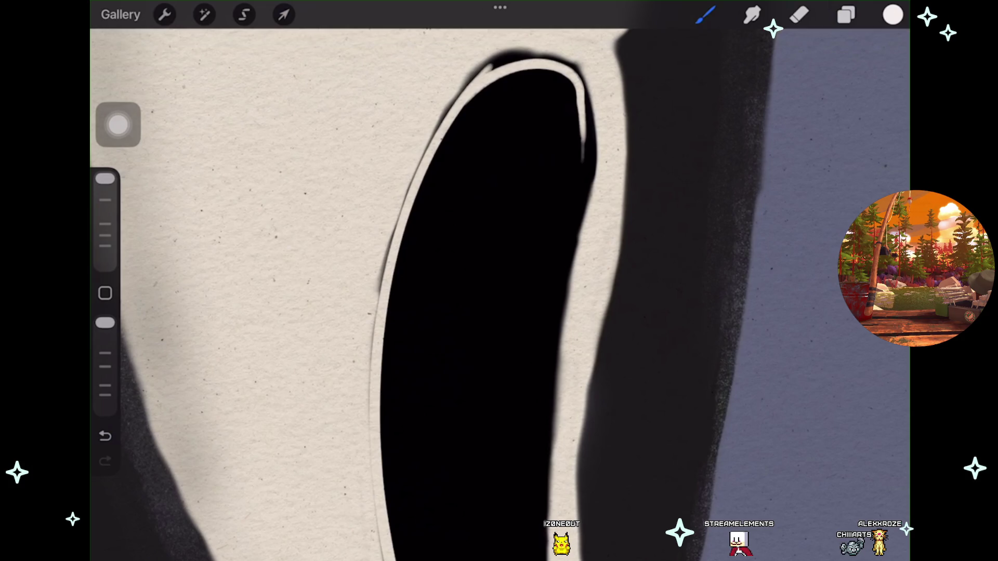
{"action": "scroll", "coordinate": [499, 291], "scroll_direction": "down", "scroll_amount": 1}
{"action": "scroll", "coordinate": [499, 291], "scroll_direction": "down", "scroll_amount": 1}
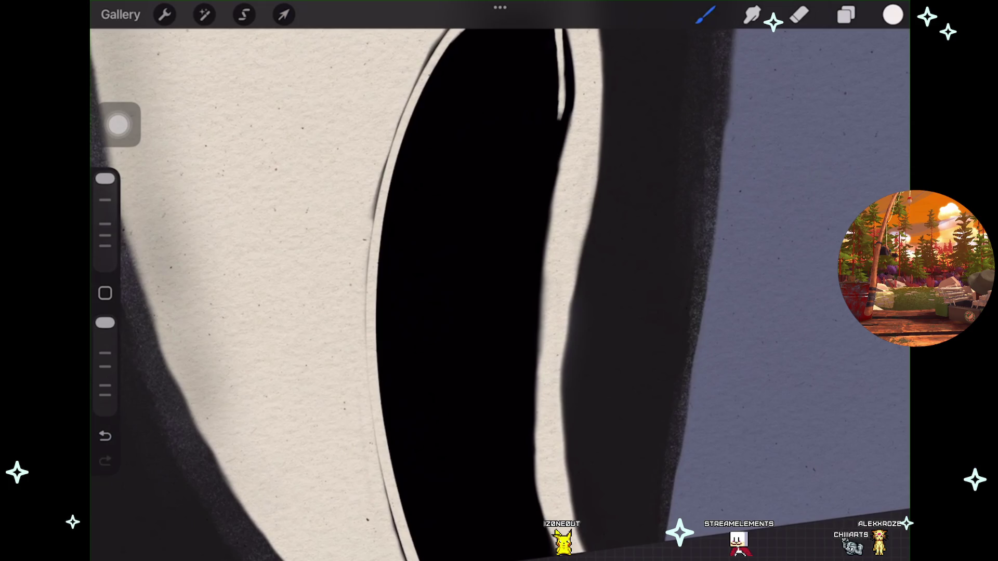
{"action": "left_click", "coordinate": [104, 435]}
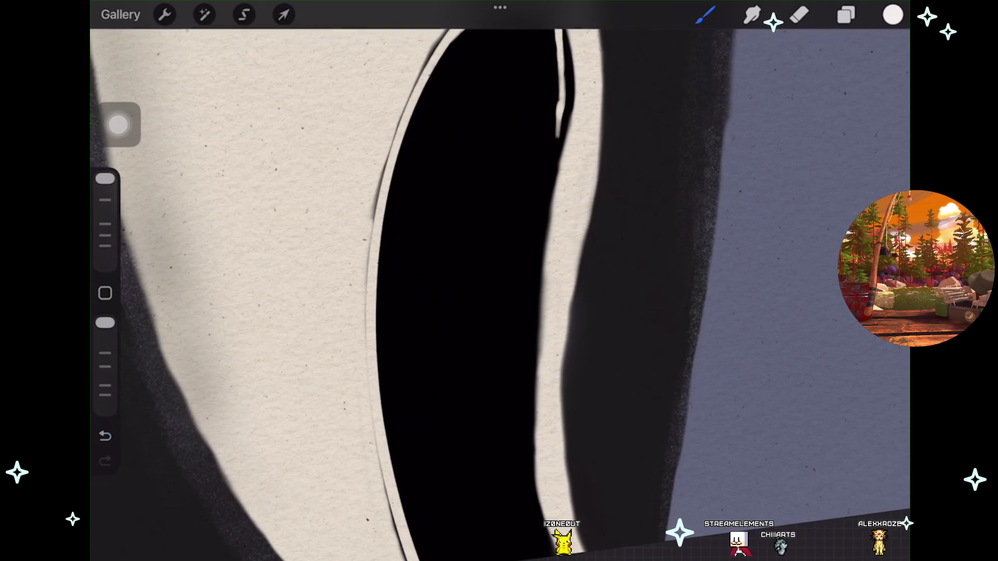
{"action": "left_click", "coordinate": [104, 435]}
{"action": "scroll", "coordinate": [499, 291], "scroll_direction": "up", "scroll_amount": 2}
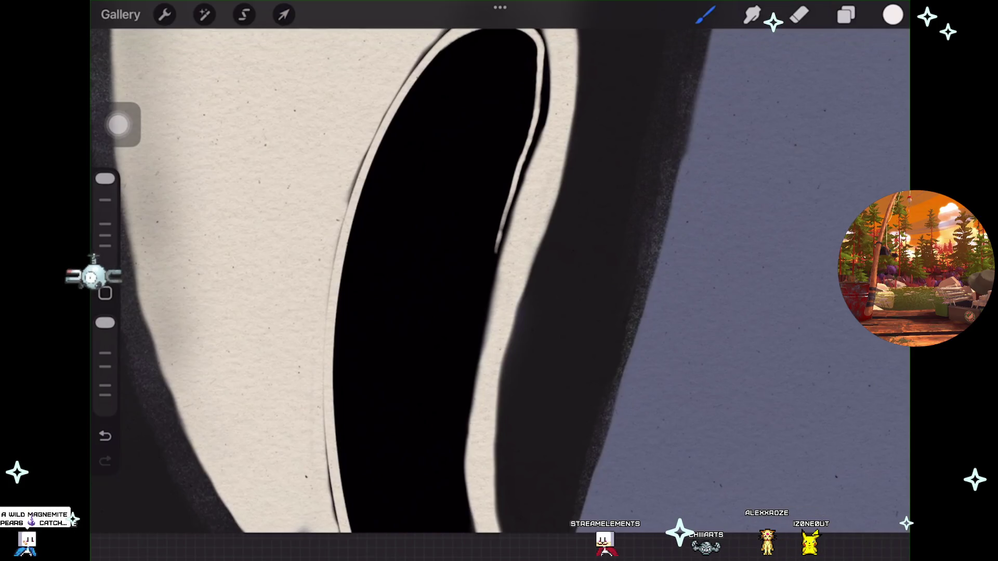
{"action": "left_click_drag", "start_coordinate": [496, 247], "coordinate": [460, 437]}
{"action": "scroll", "coordinate": [499, 280], "scroll_direction": "left", "scroll_amount": 1}
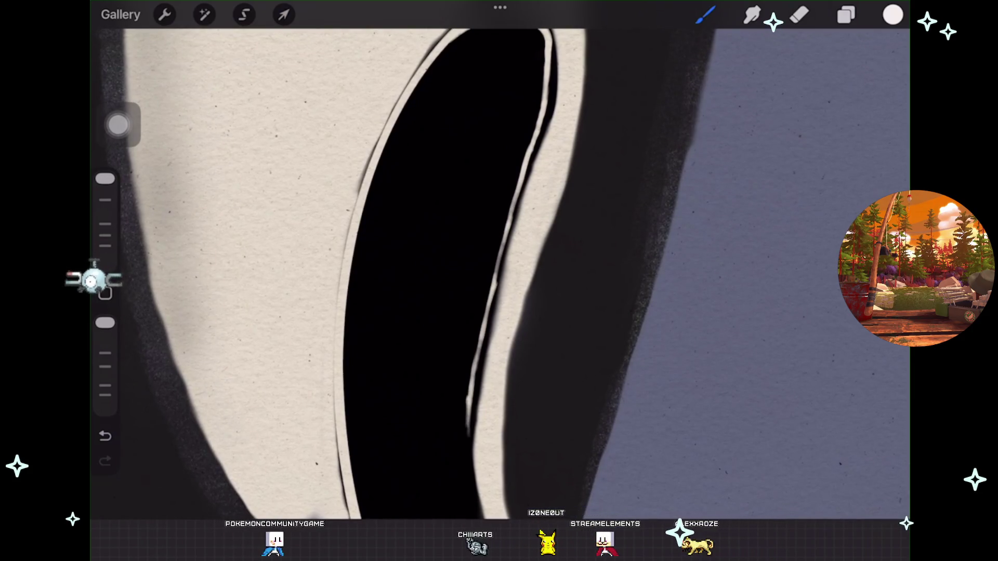
{"action": "key", "text": "ctrl+z"}
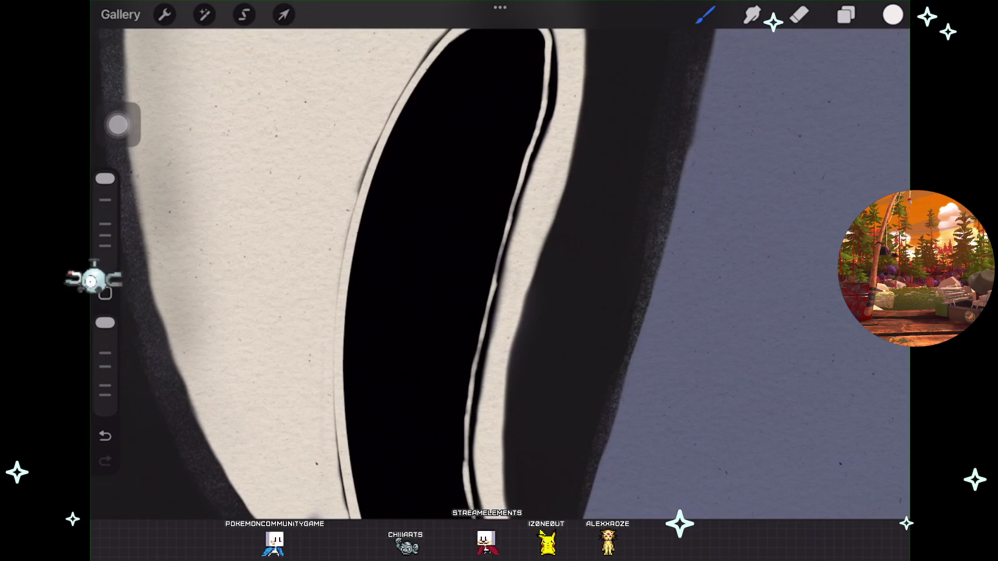
{"action": "key", "text": "ctrl+z"}
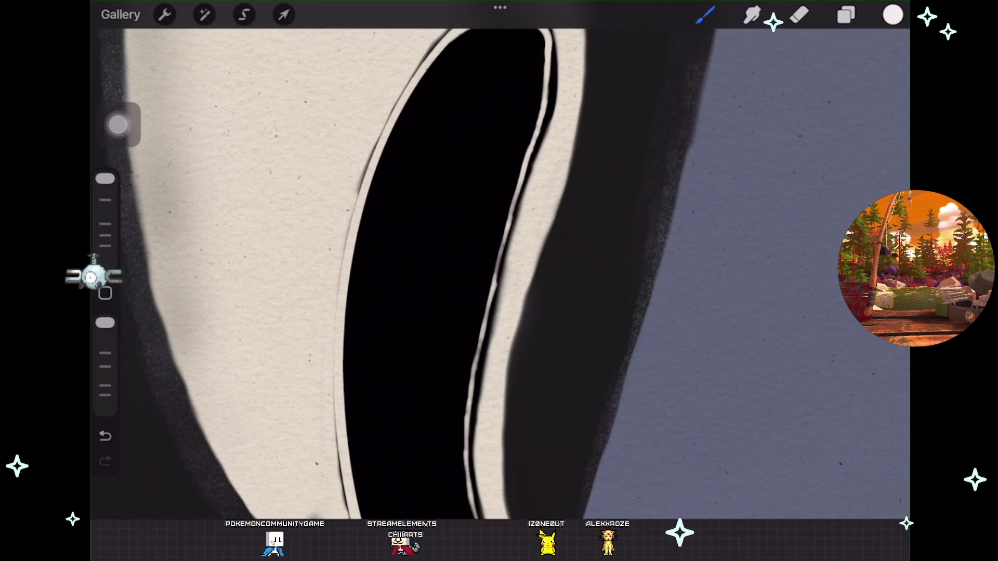
{"action": "scroll", "coordinate": [499, 281], "scroll_direction": "down", "scroll_amount": 3}
{"action": "scroll", "coordinate": [499, 281], "scroll_direction": "up", "scroll_amount": 3}
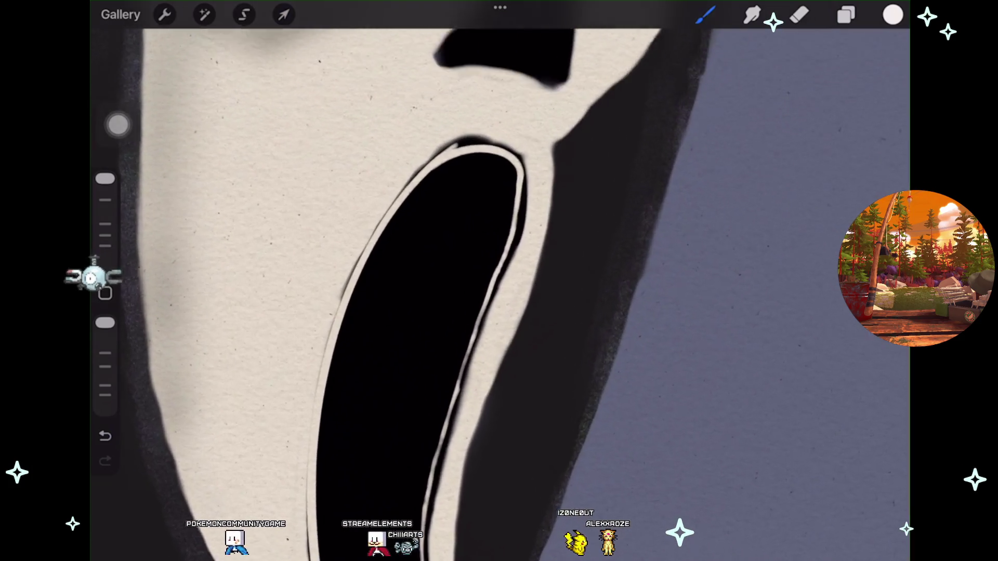
{"action": "left_click_drag", "start_coordinate": [427, 155], "coordinate": [511, 111]}
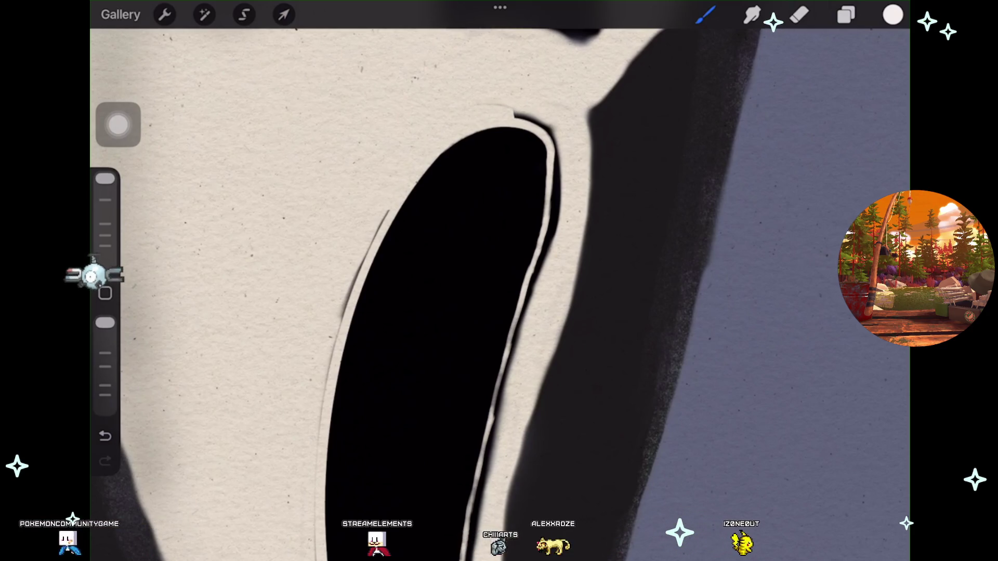
{"action": "left_click_drag", "start_coordinate": [390, 208], "coordinate": [545, 122]}
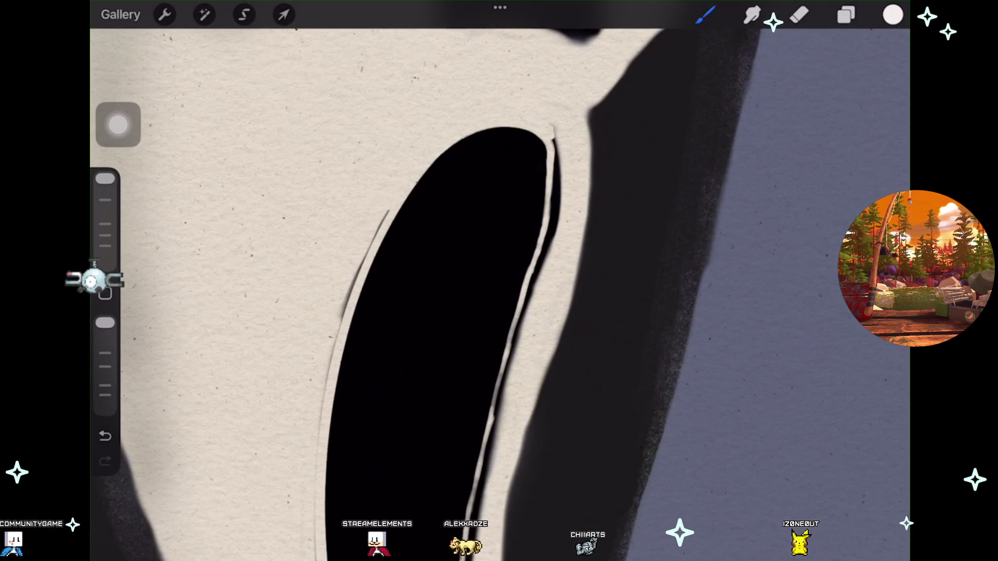
{"action": "key", "text": "ctrl+z"}
{"action": "scroll", "coordinate": [499, 280], "scroll_direction": "down", "scroll_amount": 5}
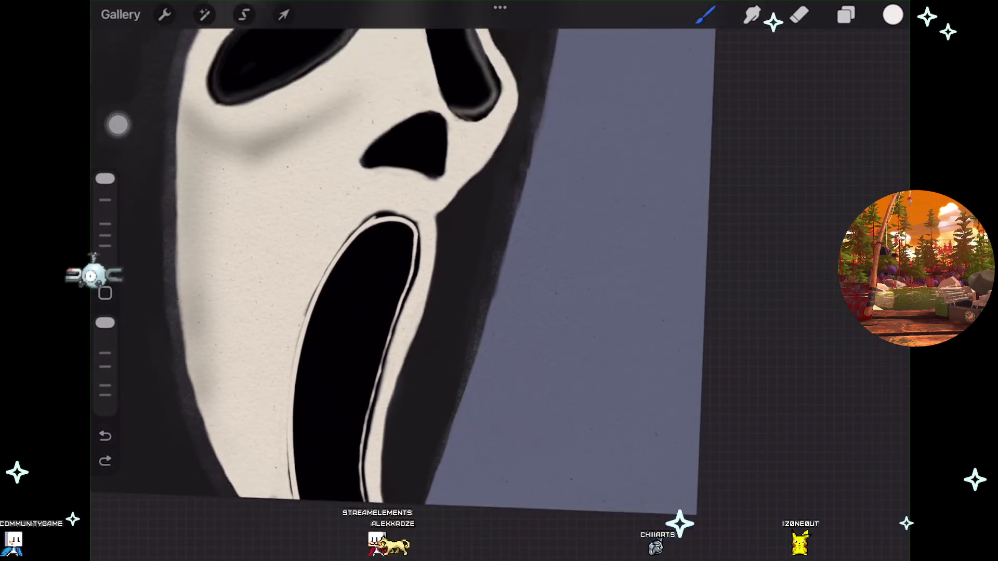
{"action": "scroll", "coordinate": [364, 260], "scroll_direction": "down", "scroll_amount": 2}
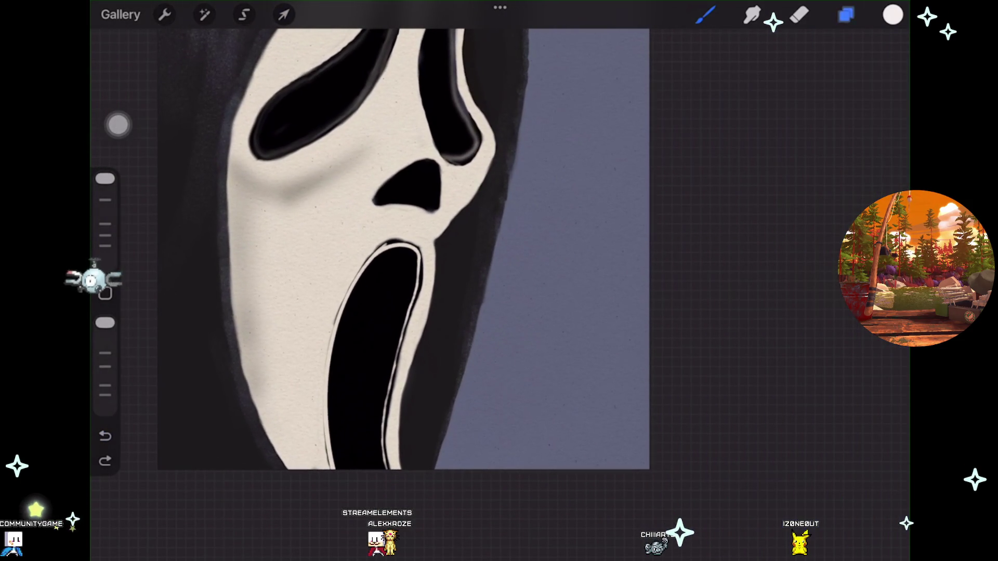
Step: Duplicate Layer 24 and move the copy below Layer 12, keeping it visible
{"action": "left_click", "coordinate": [845, 14]}
{"action": "left_click_drag", "start_coordinate": [779, 337], "coordinate": [676, 337]}
{"action": "left_click", "coordinate": [806, 337]}
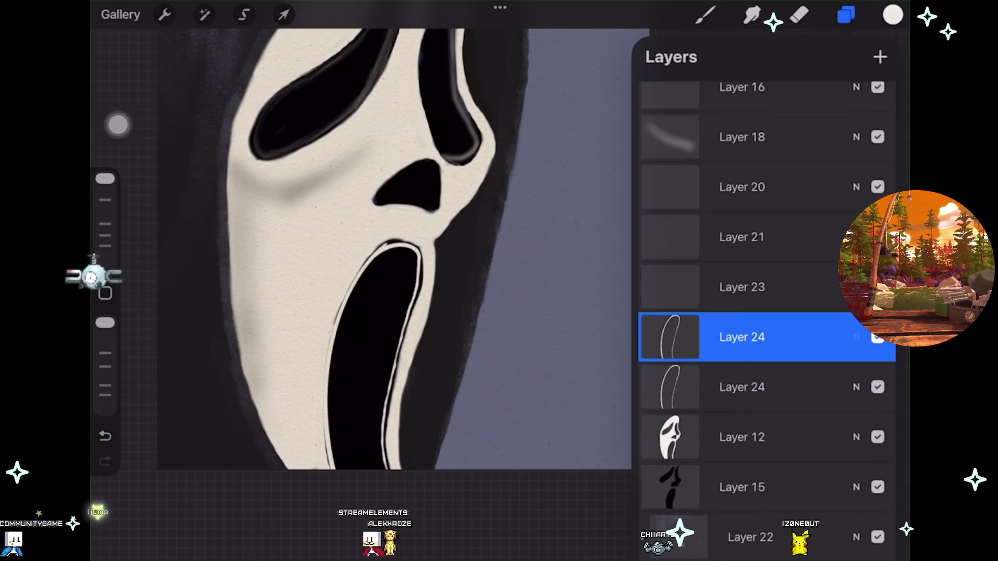
{"action": "left_click_drag", "start_coordinate": [743, 387], "coordinate": [743, 437]}
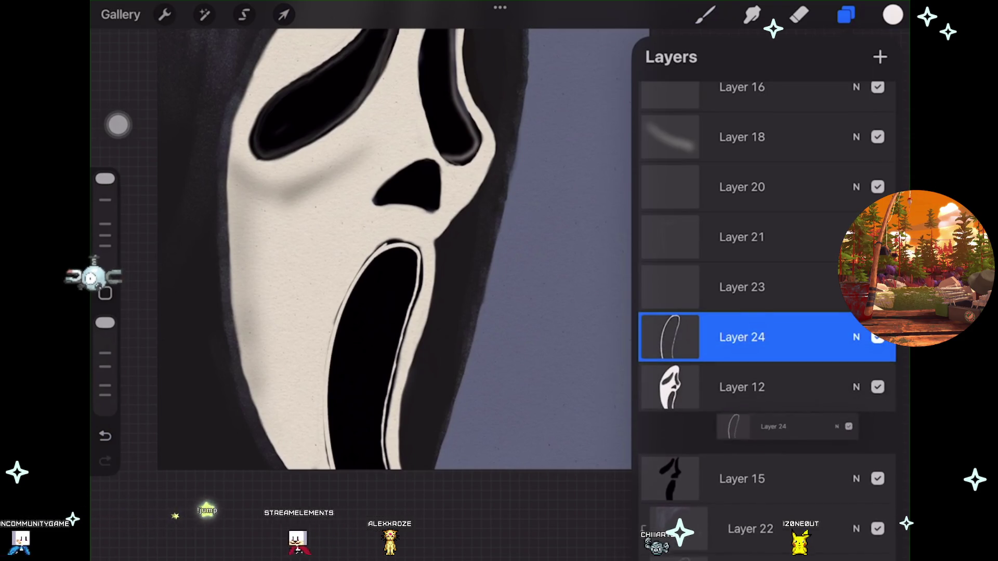
{"action": "left_click", "coordinate": [878, 337]}
Step: Try a slight Gaussian Blur on the highlight layer, then undo it
{"action": "left_click", "coordinate": [204, 14]}
{"action": "left_click", "coordinate": [179, 227]}
{"action": "left_click_drag", "start_coordinate": [416, 259], "coordinate": [465, 260]}
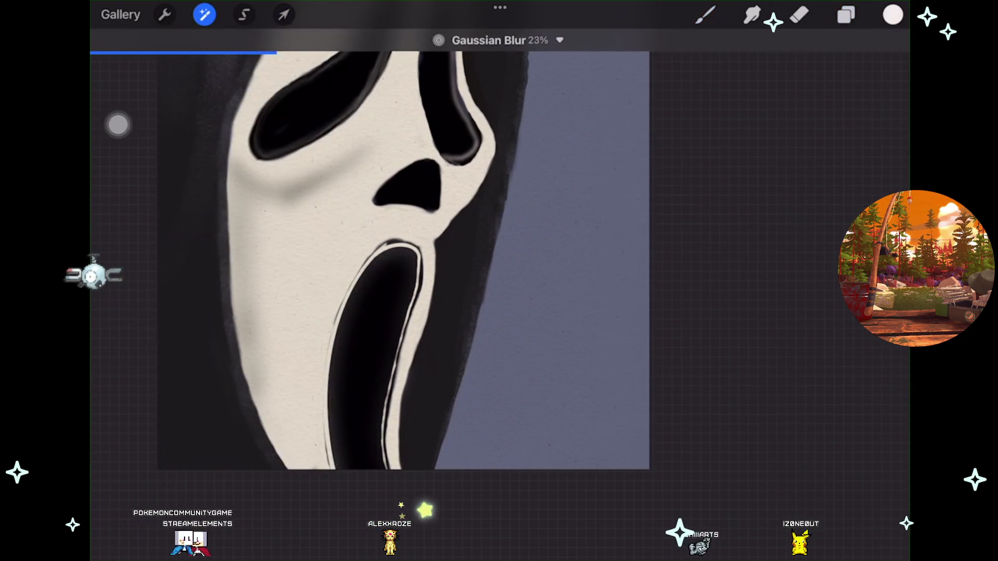
{"action": "left_click", "coordinate": [705, 15]}
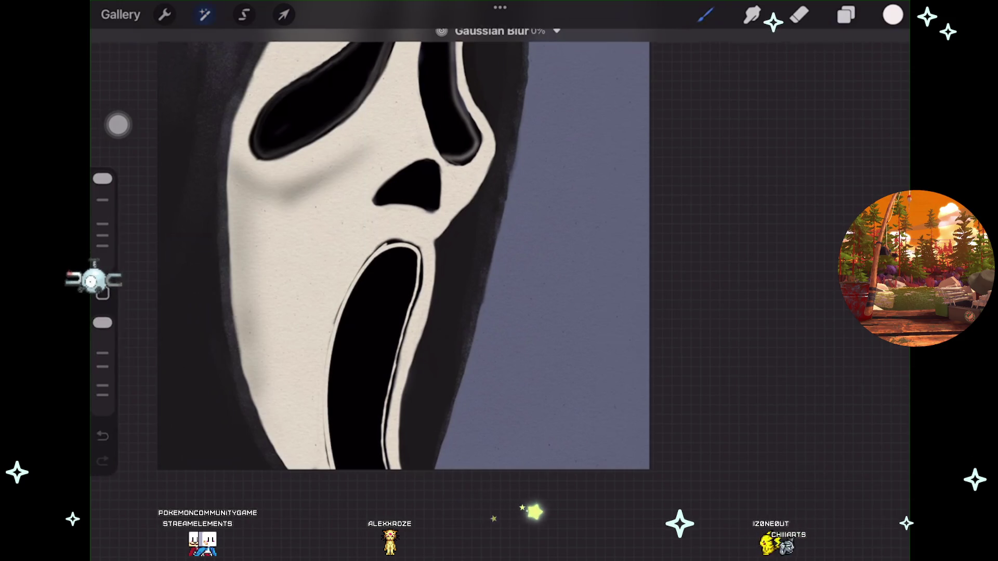
{"action": "key", "text": "ctrl+z"}
Step: Hide the upper Layer 24 and give the lower copy a Gaussian Blur of about 9%
{"action": "left_click", "coordinate": [846, 15]}
{"action": "left_click", "coordinate": [877, 337]}
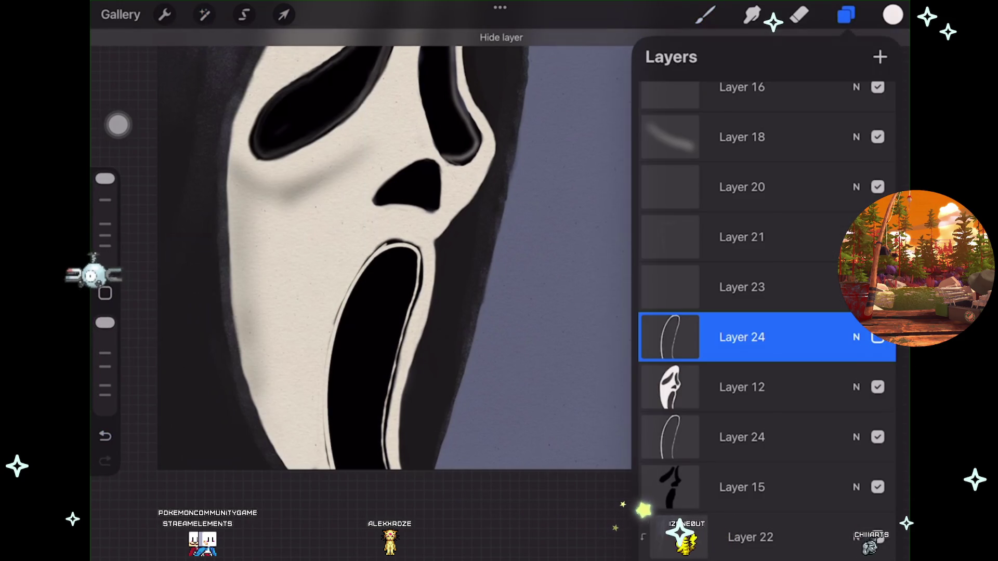
{"action": "left_click", "coordinate": [741, 437]}
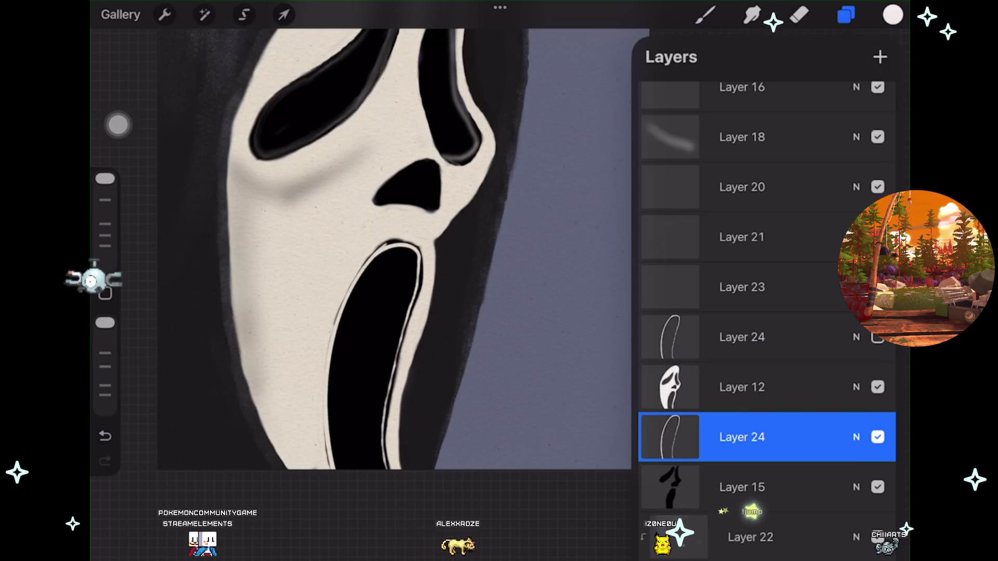
{"action": "left_click", "coordinate": [204, 14]}
{"action": "left_click", "coordinate": [178, 227]}
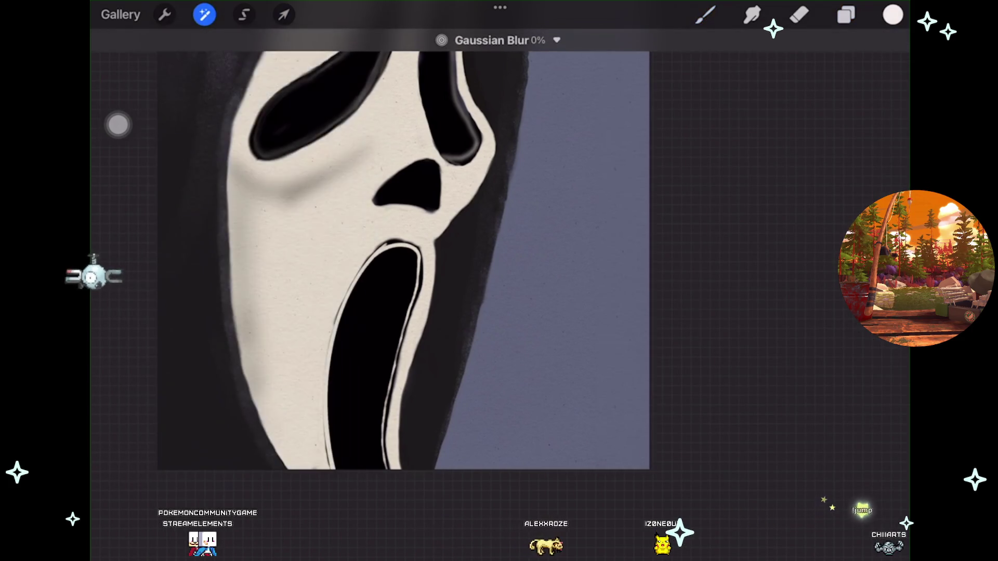
{"action": "left_click_drag", "start_coordinate": [363, 260], "coordinate": [468, 260]}
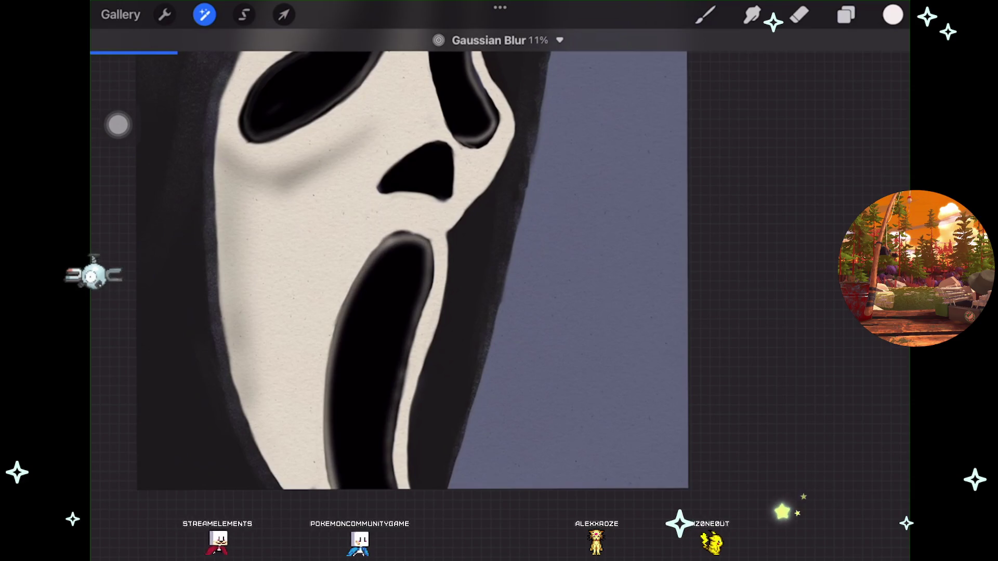
{"action": "scroll", "coordinate": [411, 270], "scroll_direction": "down", "scroll_amount": 3}
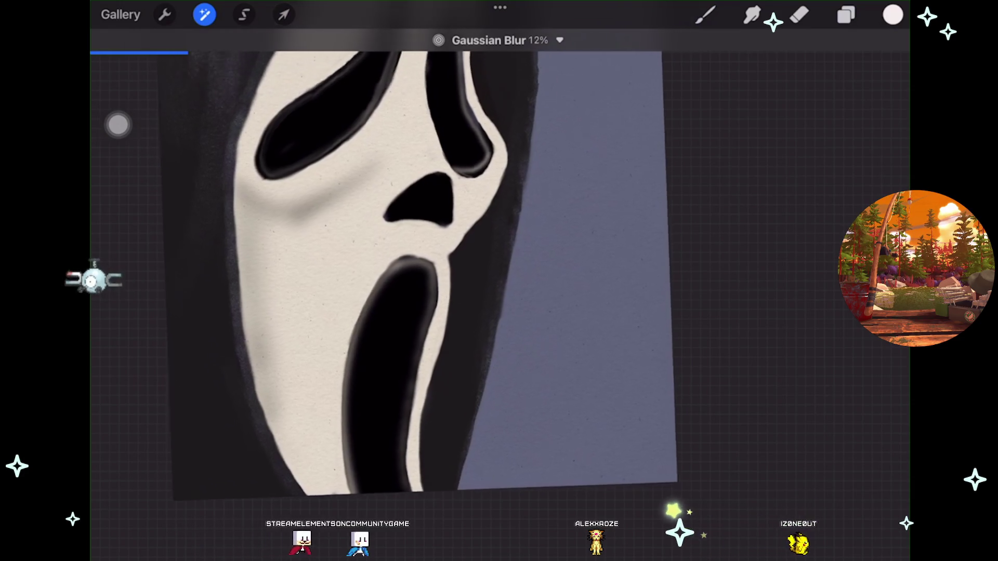
{"action": "left_click_drag", "start_coordinate": [467, 259], "coordinate": [353, 260]}
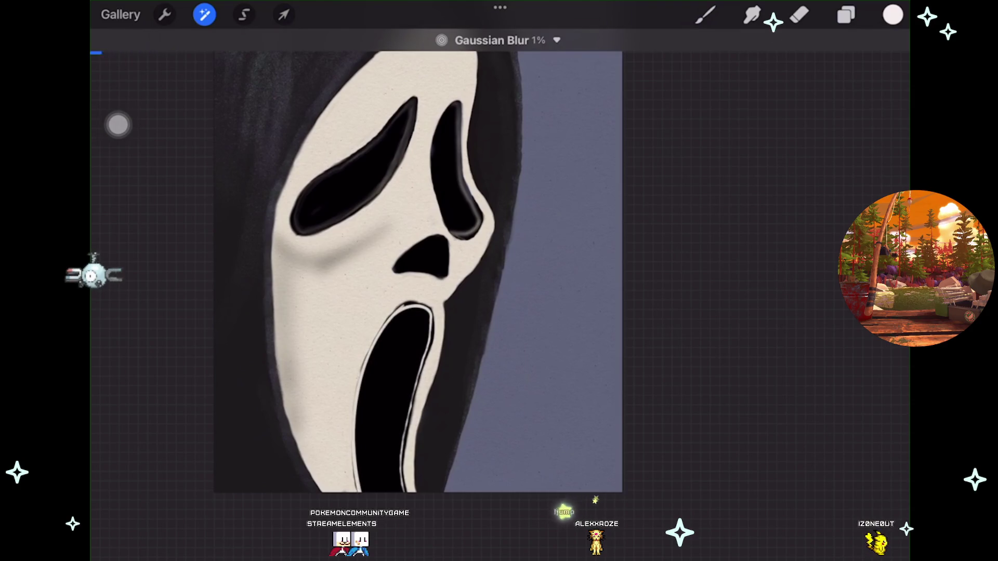
Step: Undo the copy's Gaussian Blur and the last few paint strokes along the mouth outline
{"action": "key", "text": "b"}
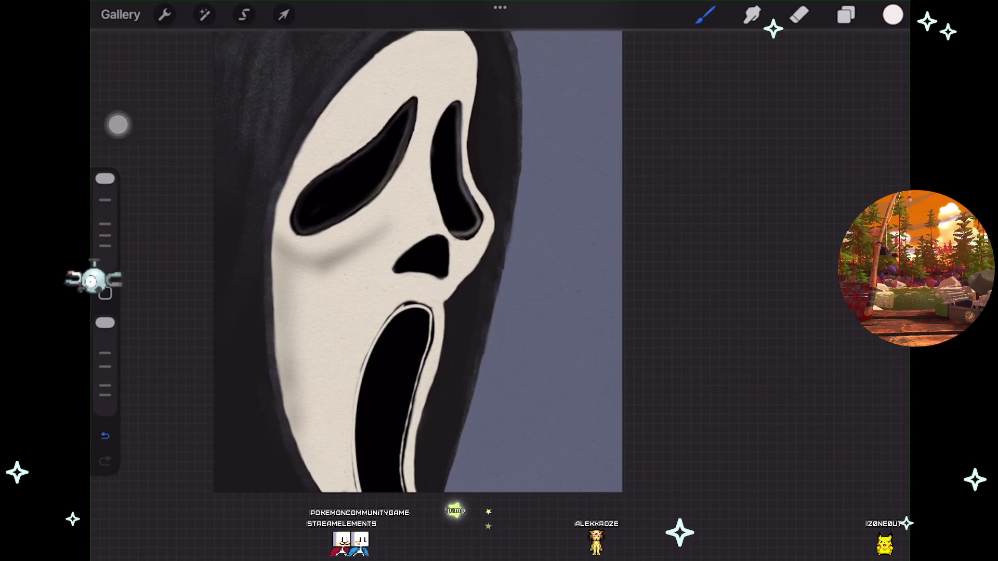
{"action": "key", "text": "ctrl+z"}
{"action": "scroll", "coordinate": [411, 265], "scroll_direction": "up", "scroll_amount": 2}
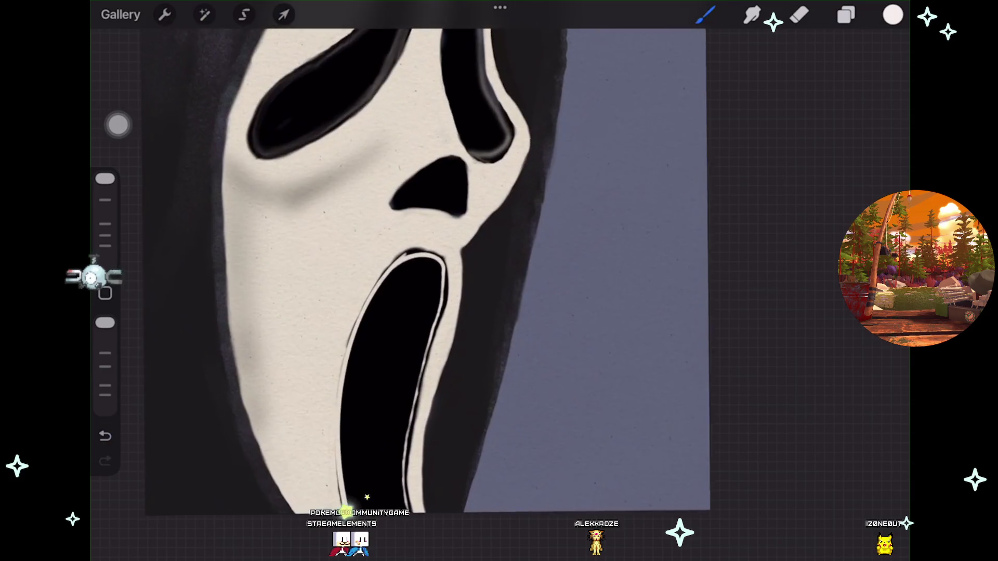
{"action": "scroll", "coordinate": [411, 312], "scroll_direction": "up", "scroll_amount": 5}
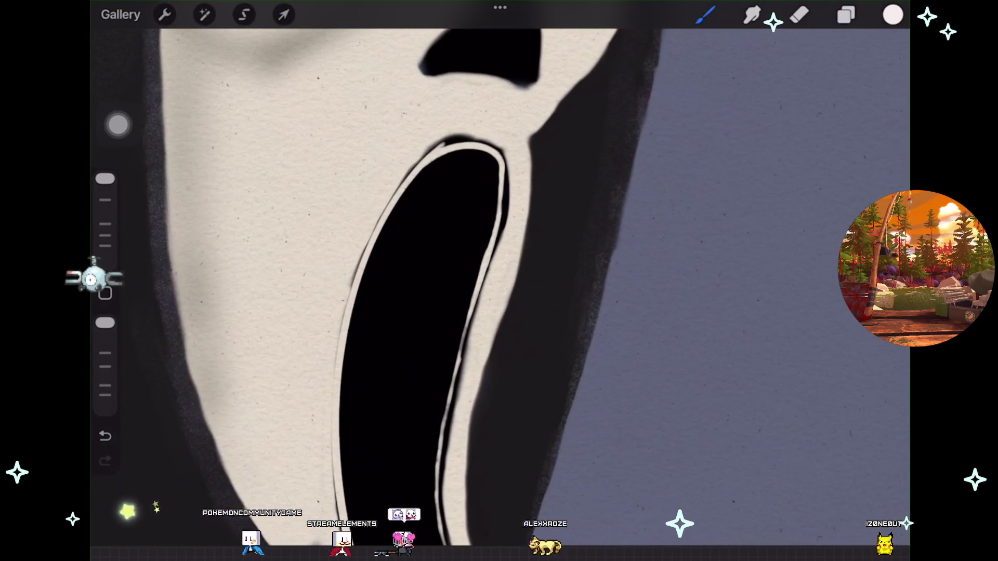
{"action": "key", "text": "ctrl+z"}
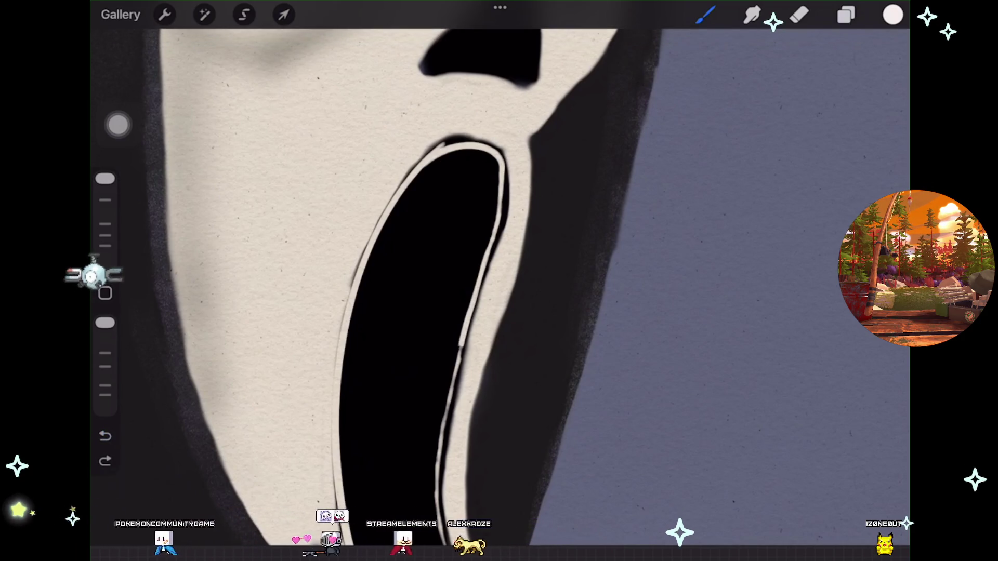
{"action": "key", "text": "ctrl+z"}
{"action": "scroll", "coordinate": [410, 286], "scroll_direction": "down", "scroll_amount": 2}
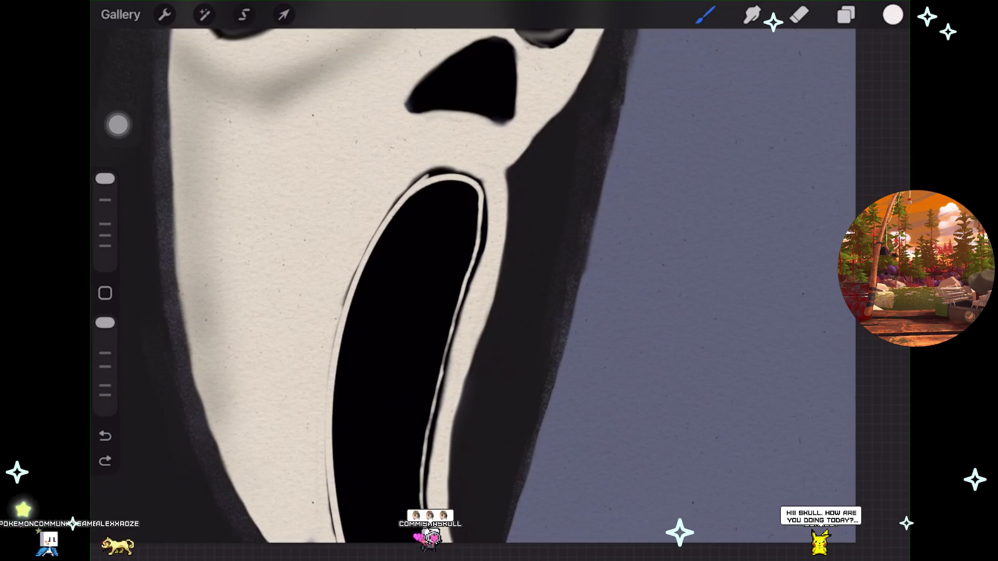
{"action": "left_click_drag", "start_coordinate": [452, 311], "coordinate": [478, 239]}
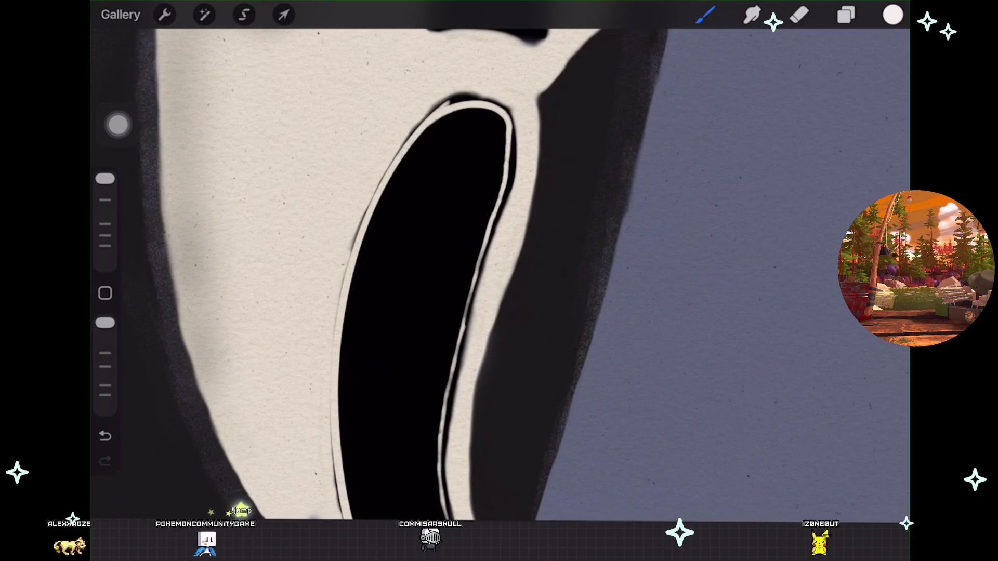
{"action": "key", "text": "ctrl+z"}
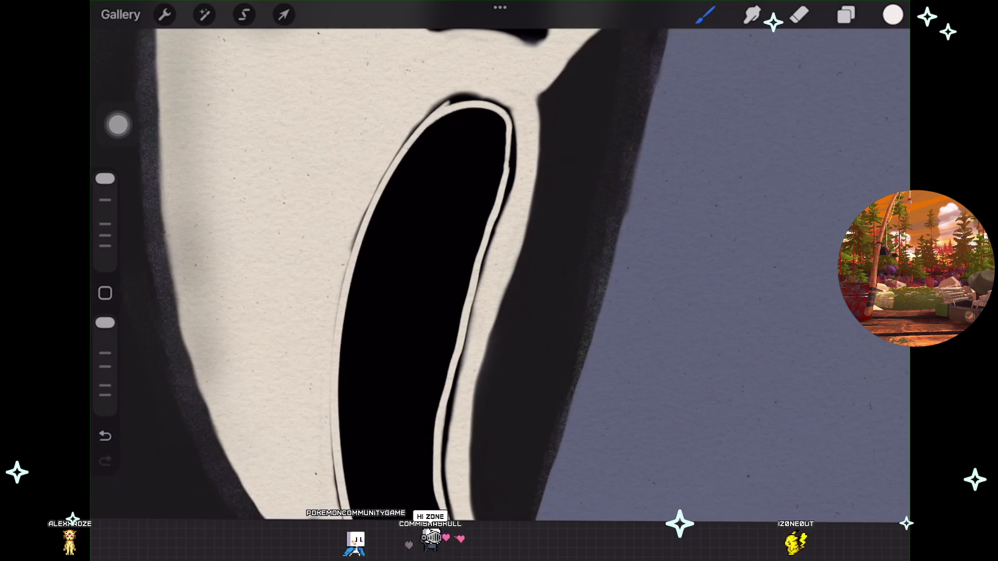
{"action": "scroll", "coordinate": [363, 281], "scroll_direction": "down", "scroll_amount": 5}
{"action": "scroll", "coordinate": [364, 281], "scroll_direction": "up", "scroll_amount": 3}
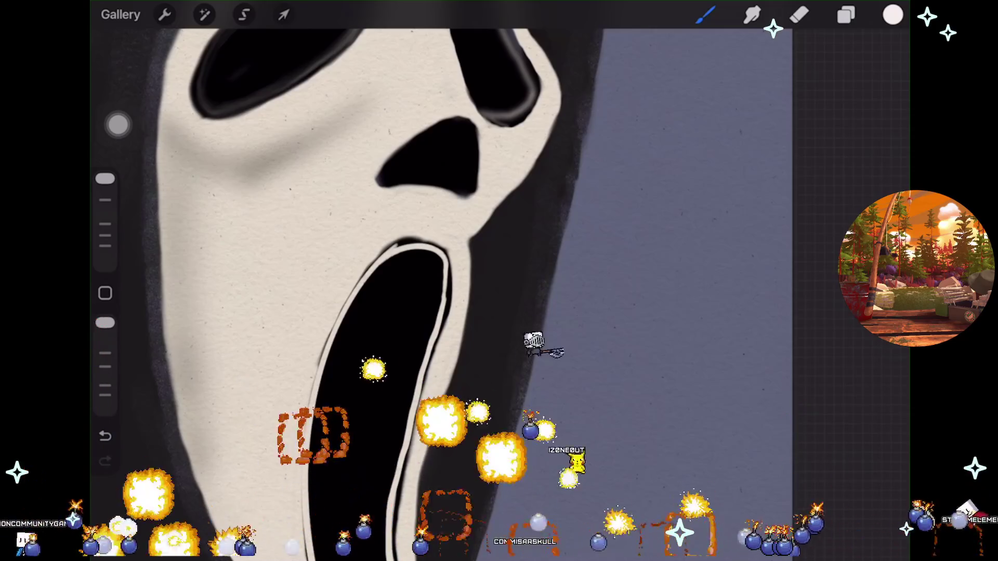
{"action": "scroll", "coordinate": [395, 281], "scroll_direction": "down", "scroll_amount": 3}
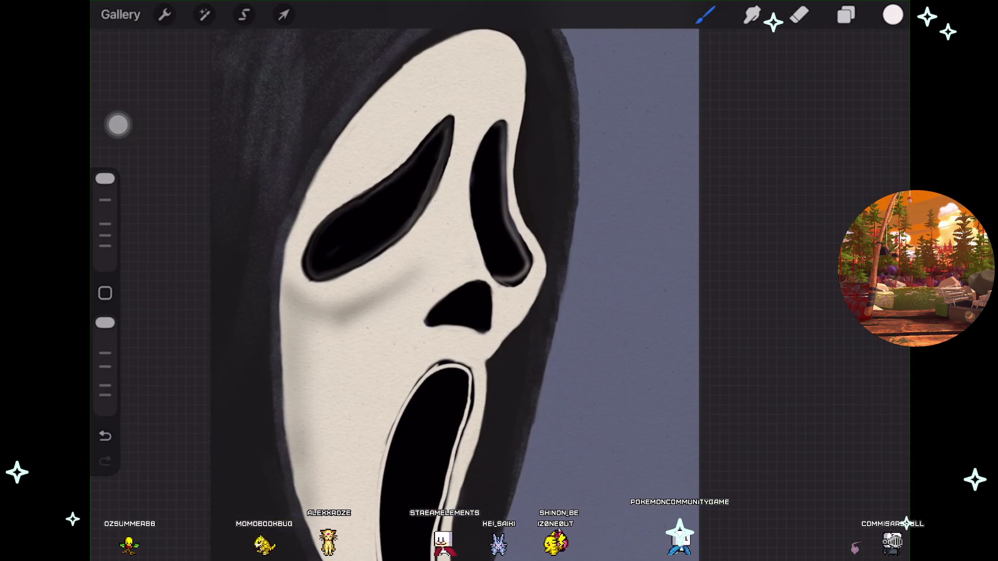
{"action": "scroll", "coordinate": [447, 291], "scroll_direction": "down", "scroll_amount": 2}
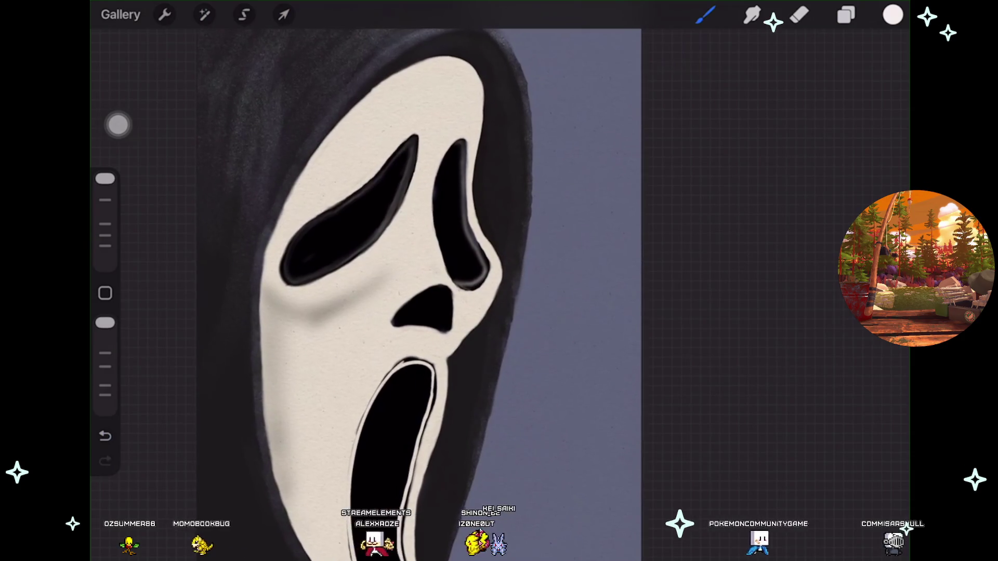
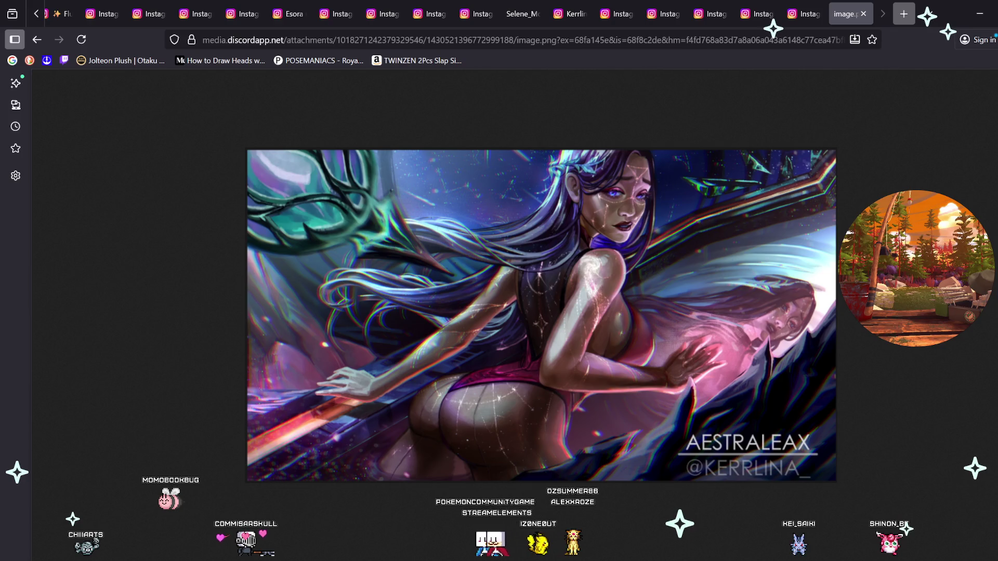
{"action": "key", "text": "ctrl+t"}
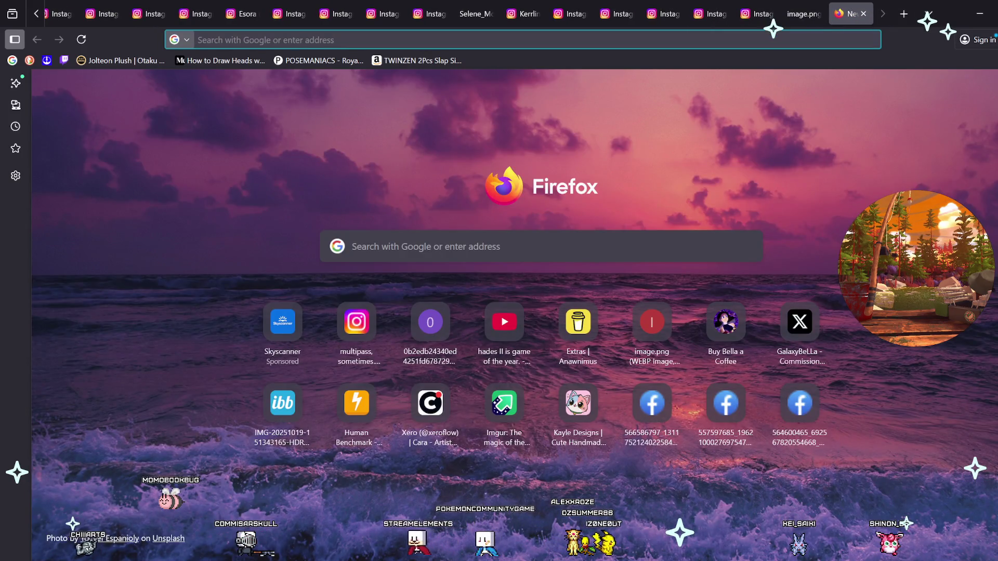
{"action": "key", "text": "ctrl+v"}
{"action": "key", "text": "Return"}
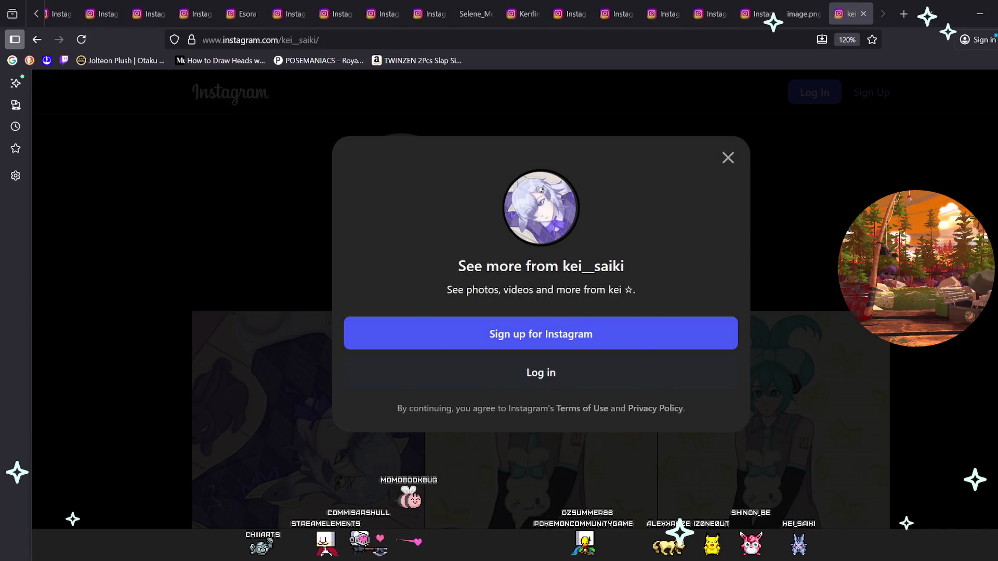
{"action": "key", "text": "Escape"}
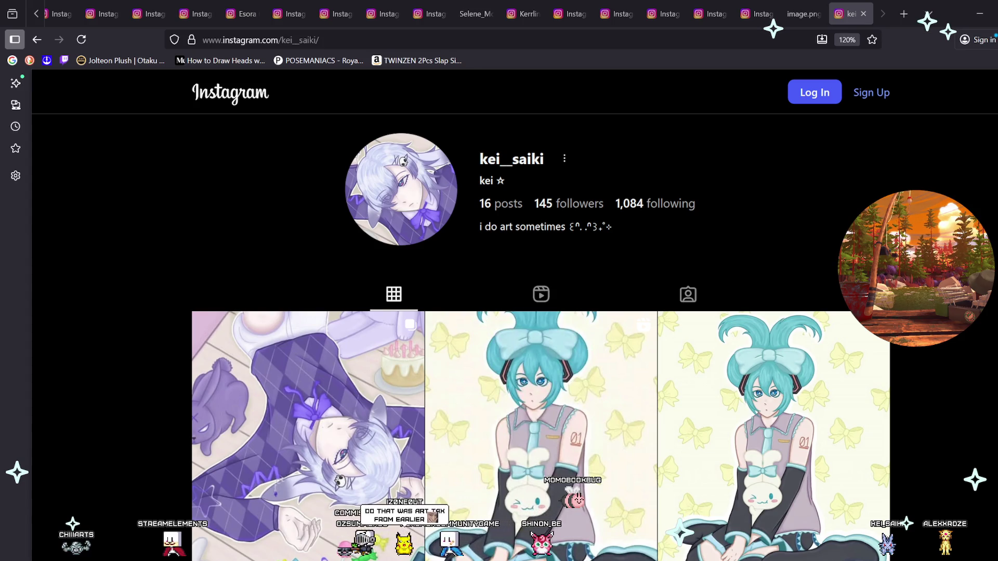
Step: Open the top-left birthday post in a background tab, switch to it, and zoom out
{"action": "scroll", "coordinate": [540, 338], "scroll_direction": "down", "scroll_amount": 2}
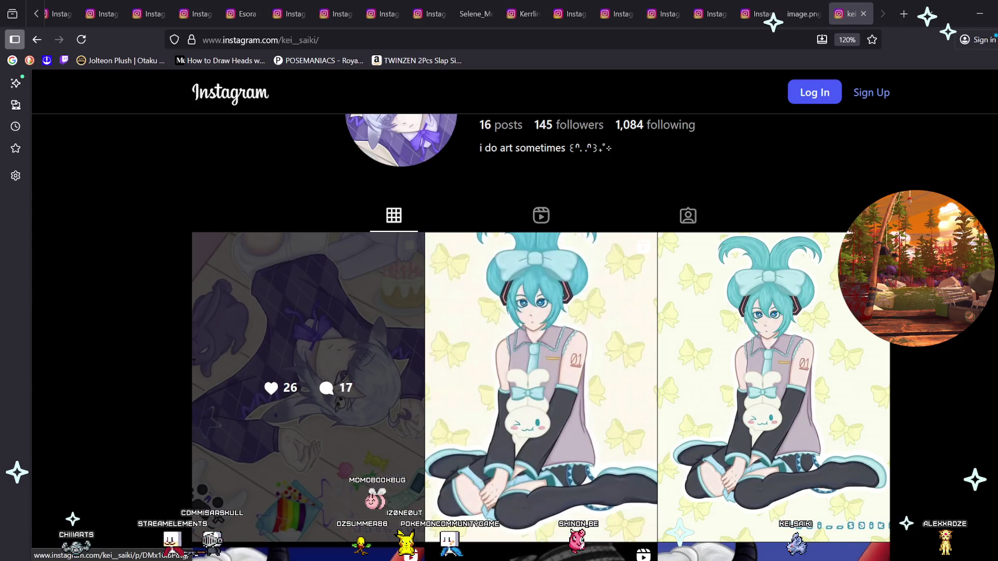
{"action": "middle_click", "coordinate": [308, 338]}
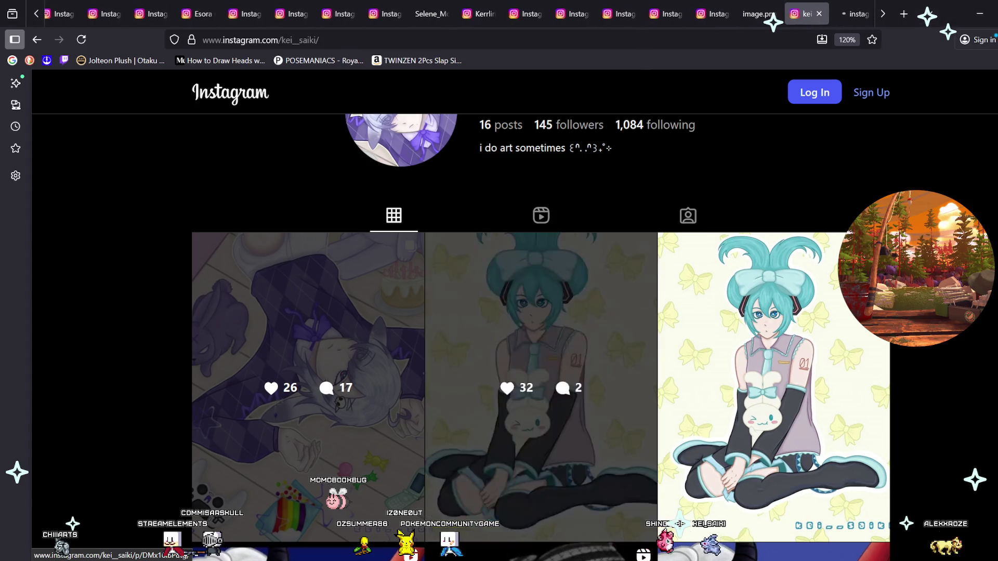
{"action": "scroll", "coordinate": [308, 337], "scroll_direction": "down", "scroll_amount": 3}
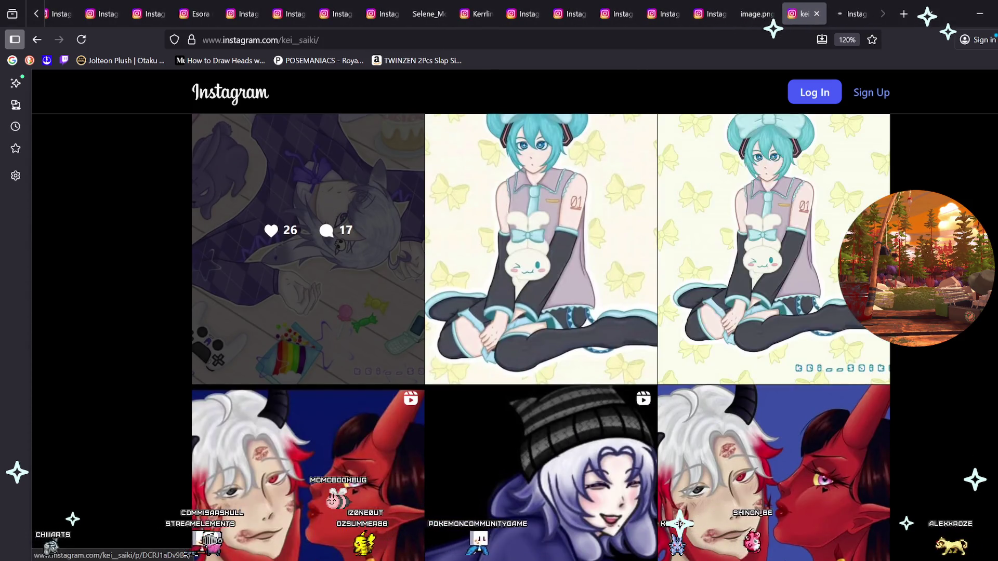
{"action": "scroll", "coordinate": [541, 337], "scroll_direction": "down", "scroll_amount": 2}
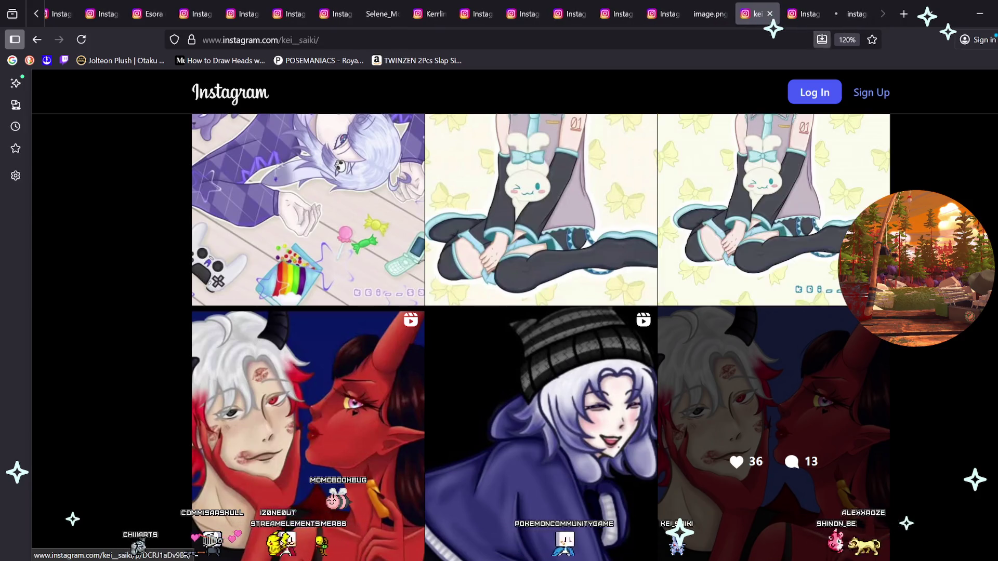
{"action": "key", "text": "ctrl+Tab"}
{"action": "key", "text": "Escape"}
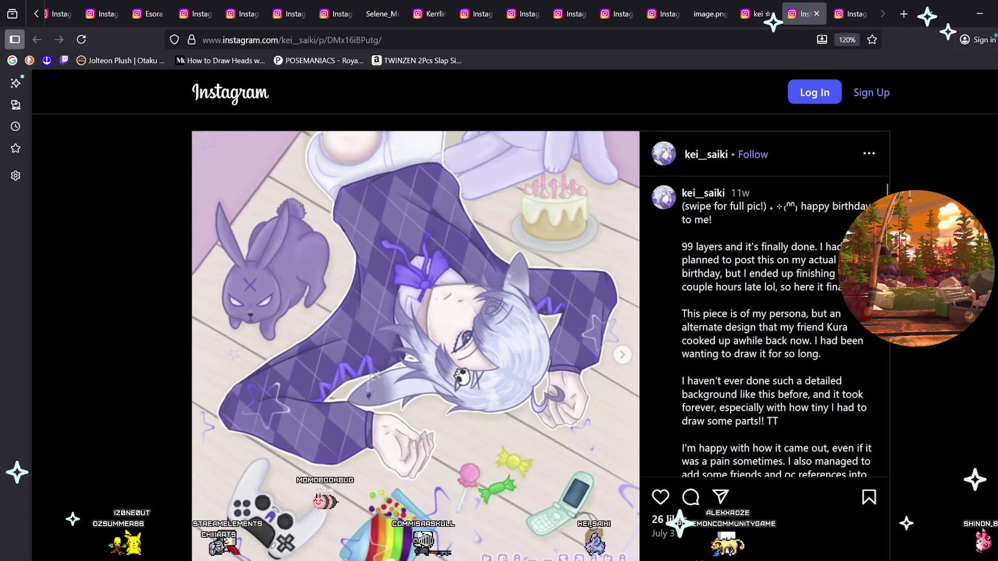
{"action": "key", "text": "ctrl+minus"}
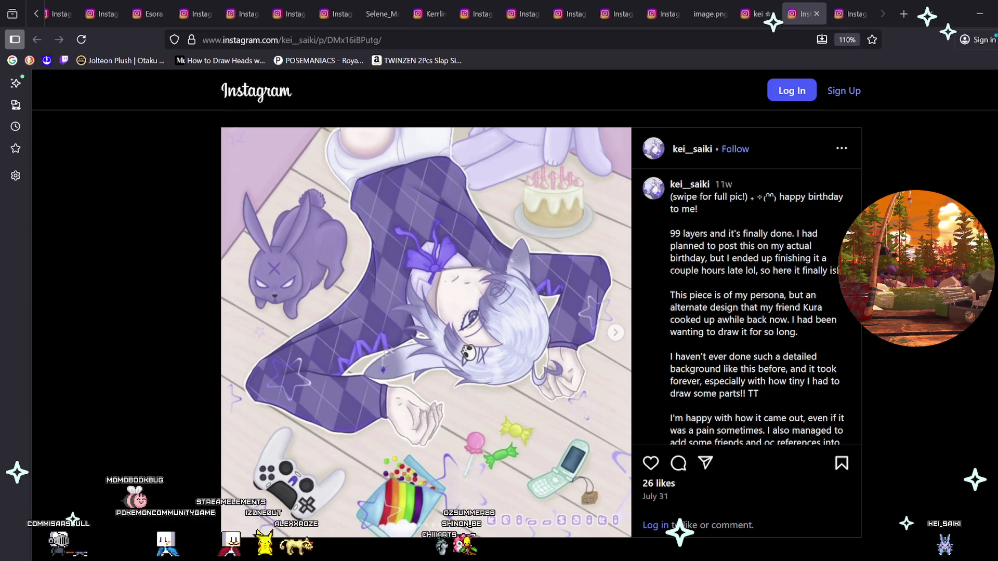
Step: Scroll the birthday post's caption down toward its hashtags
{"action": "scroll", "coordinate": [746, 307], "scroll_direction": "down", "scroll_amount": 3}
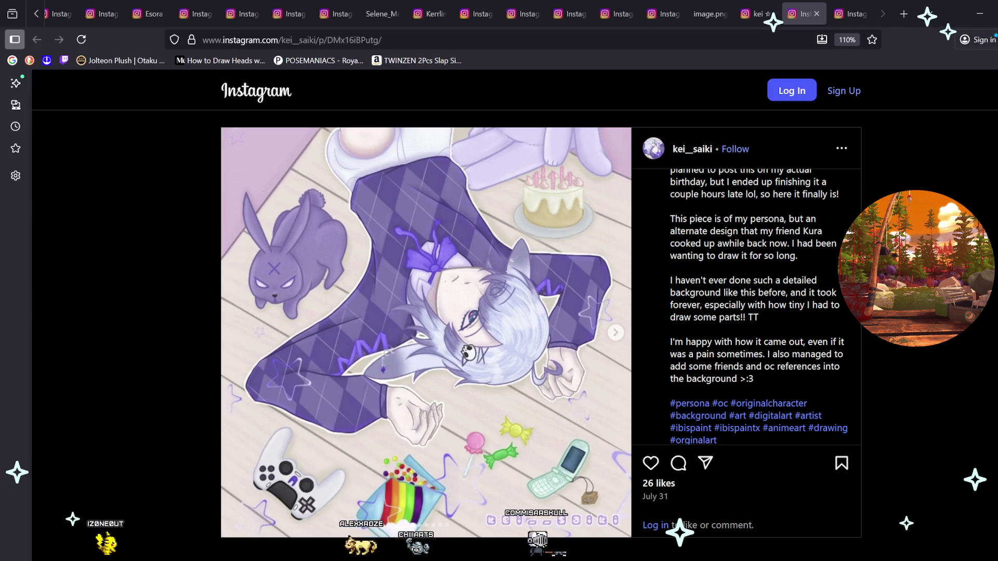
Step: Advance the birthday carousel to its second image, the wider room view
{"action": "key", "text": "Right"}
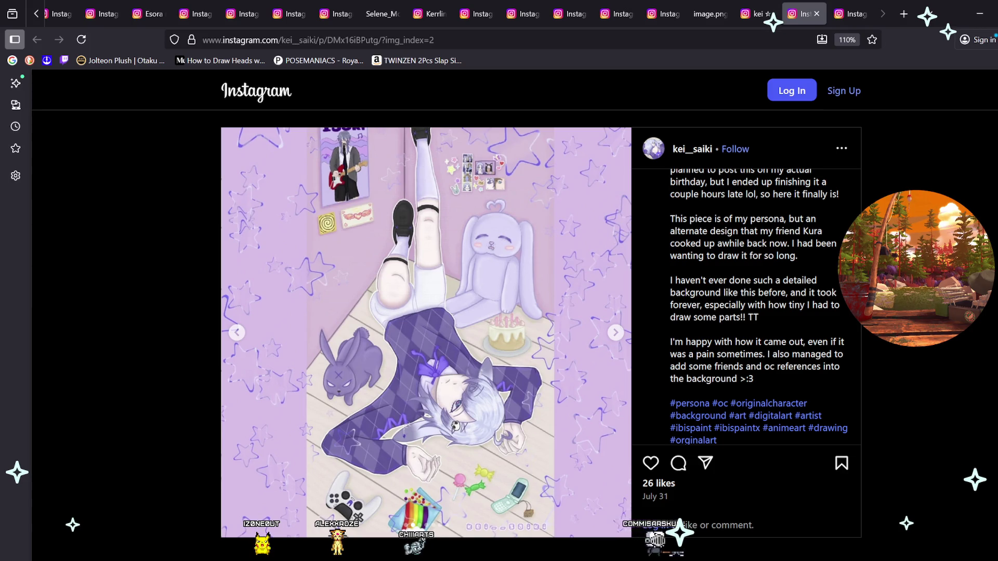
Step: Page forward through the birthday carousel, past the character close-up, to the last image
{"action": "key", "text": "Right"}
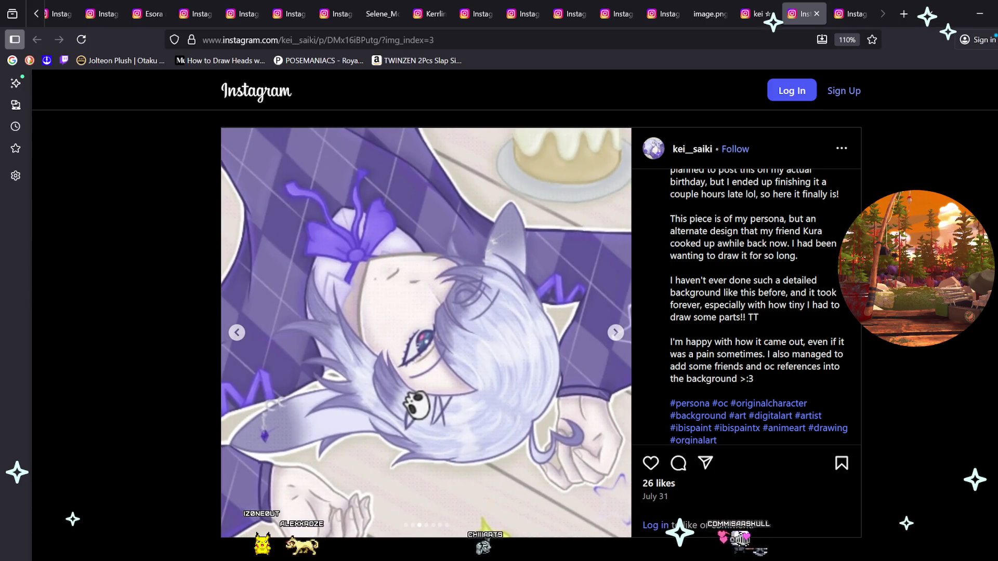
{"action": "key", "text": "Right"}
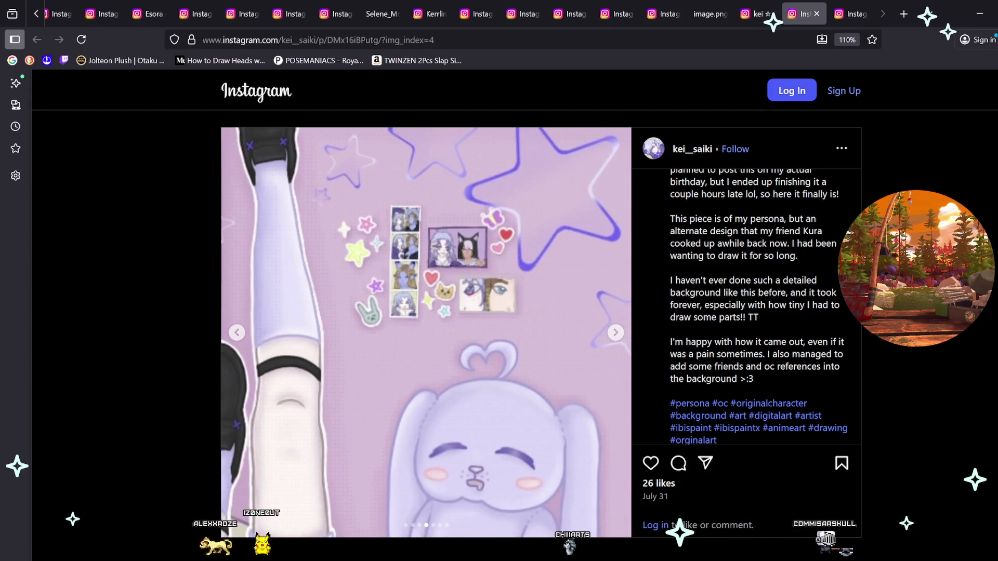
{"action": "key", "text": "Right"}
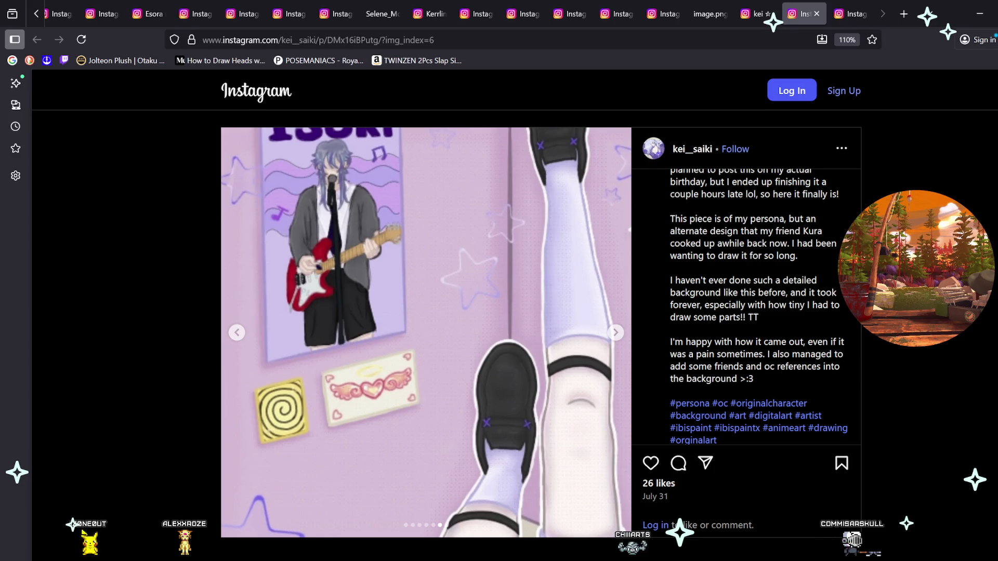
{"action": "key", "text": "Right"}
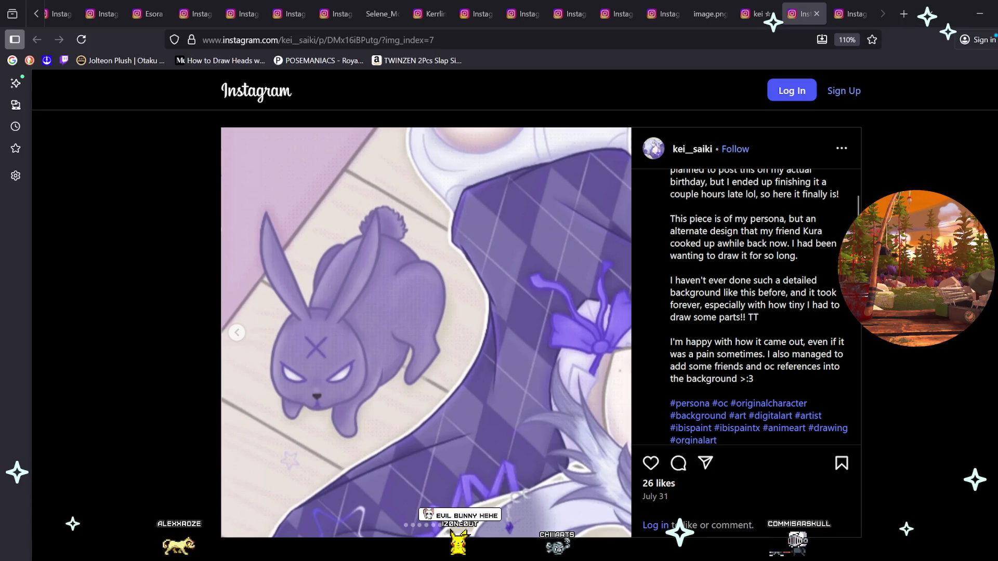
Step: Return to the second image's full room scene and scroll the caption back to the top
{"action": "key", "text": "Left"}
{"action": "key", "text": "Left"}
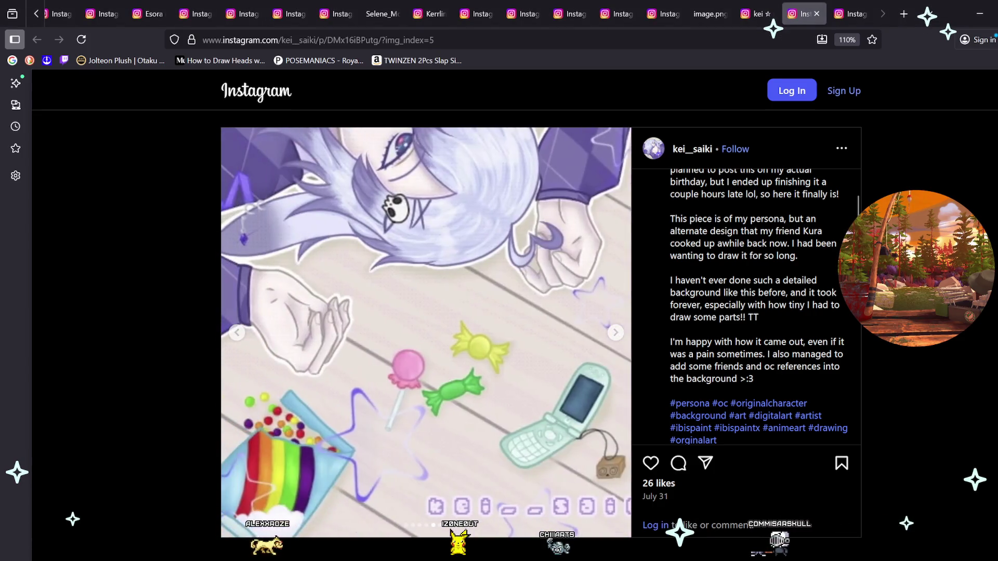
{"action": "key", "text": "Left"}
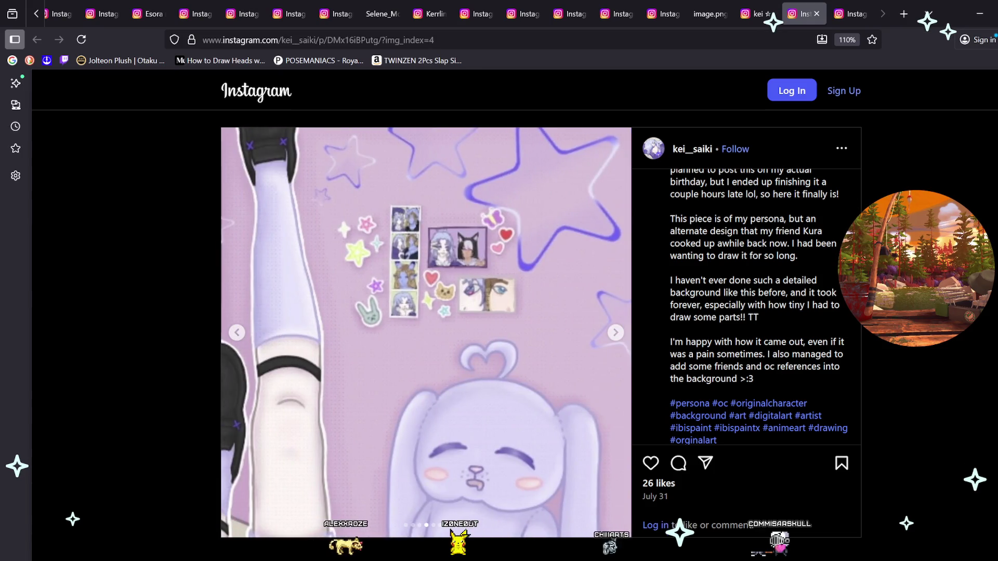
{"action": "key", "text": "Left"}
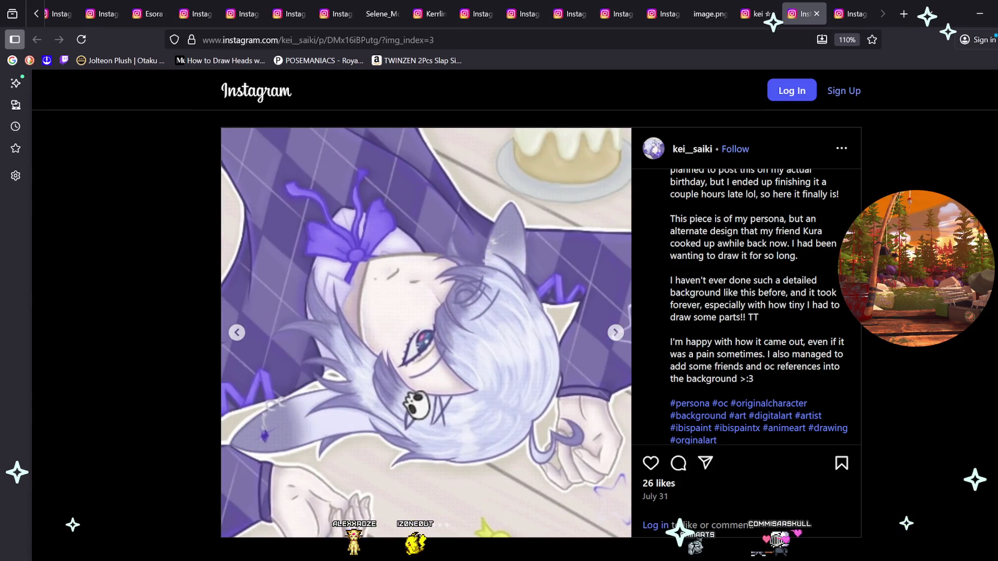
{"action": "key", "text": "Left"}
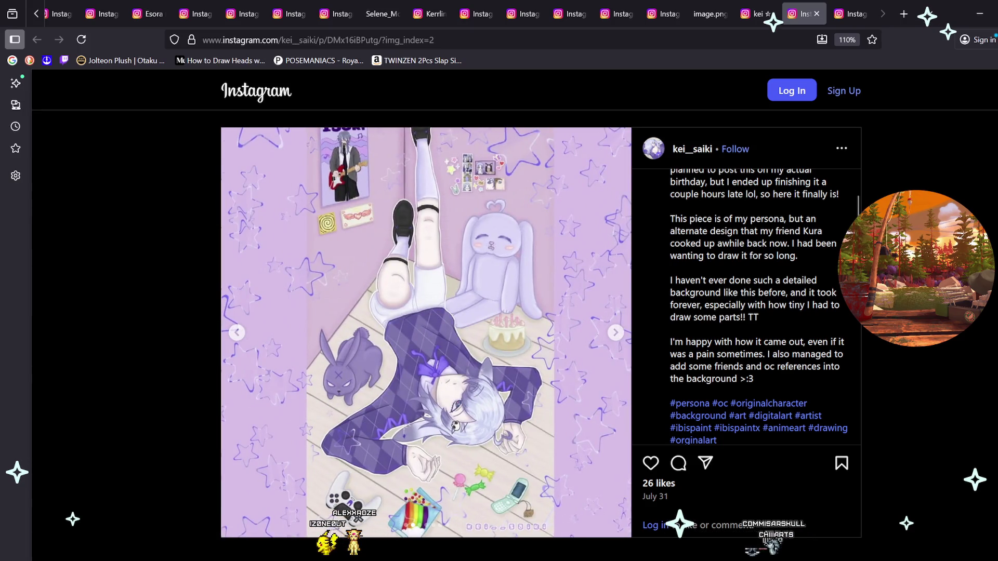
{"action": "scroll", "coordinate": [746, 307], "scroll_direction": "up", "scroll_amount": 3}
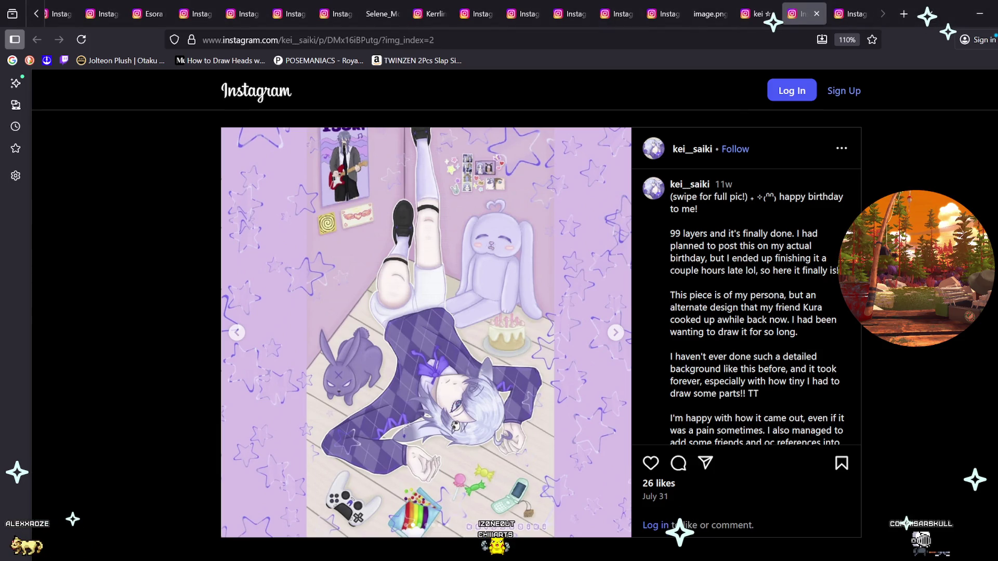
{"action": "key", "text": "ctrl+Tab"}
Step: Clear the repeated sign-up prompts on the demon art collab post, scroll its comments, then close it
{"action": "left_click", "coordinate": [706, 184]}
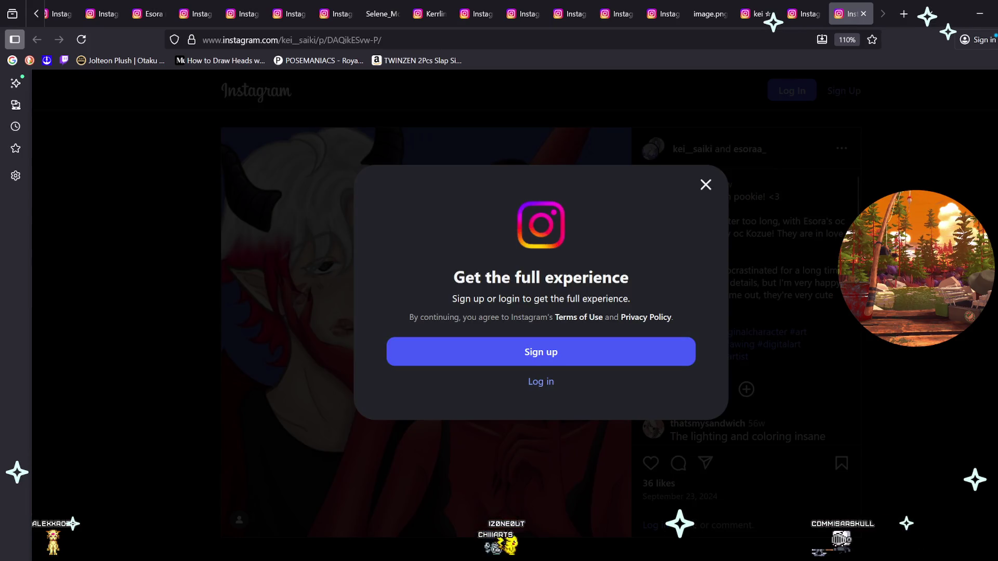
{"action": "left_click", "coordinate": [704, 185]}
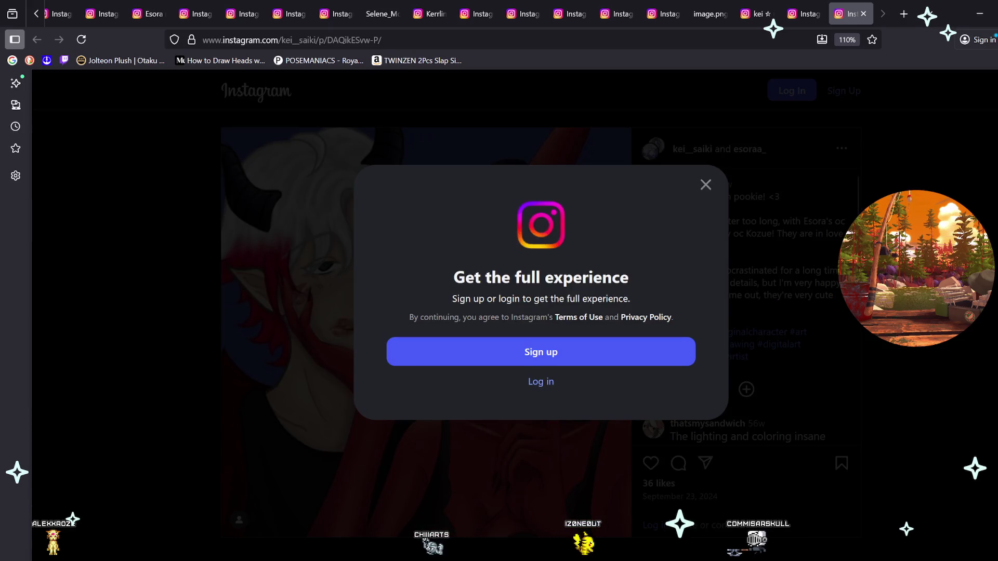
{"action": "left_click", "coordinate": [706, 185]}
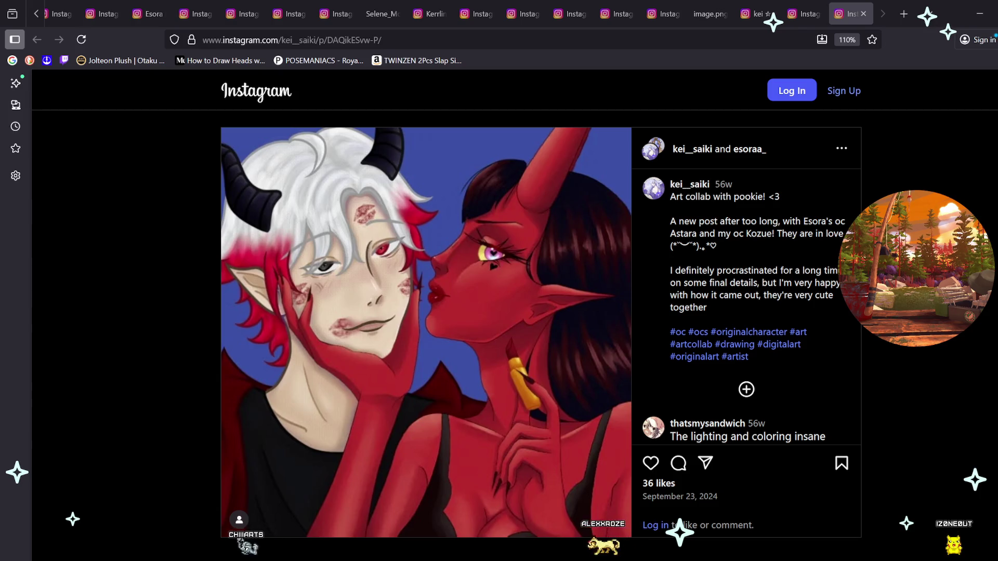
{"action": "scroll", "coordinate": [747, 307], "scroll_direction": "down", "scroll_amount": 3}
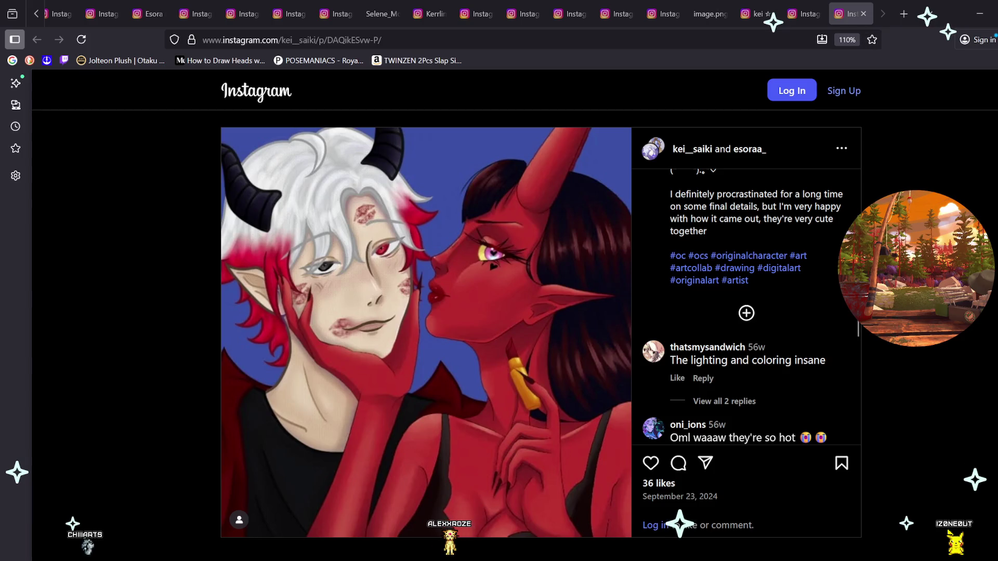
{"action": "key", "text": "Escape"}
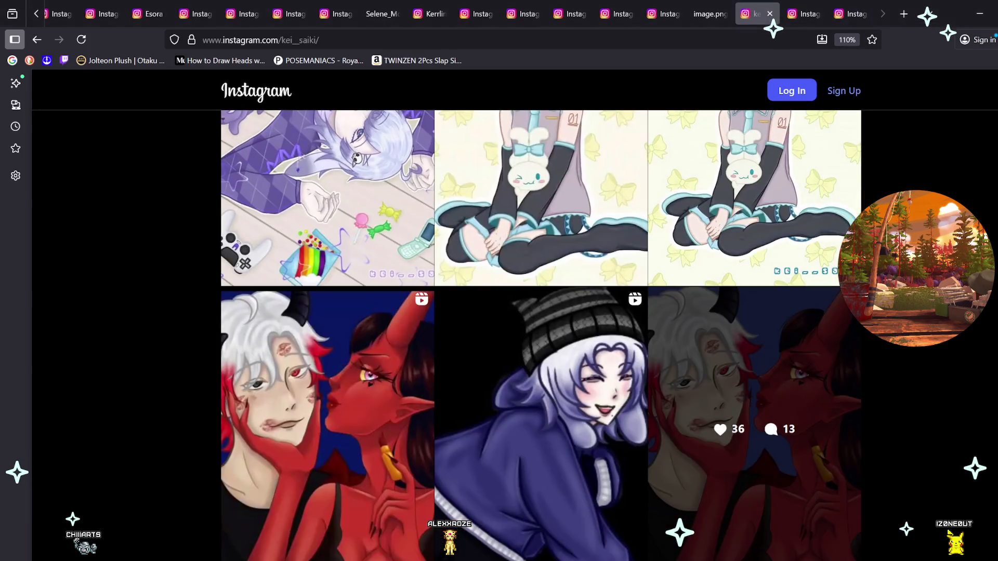
Step: Open the first reel tile, the collab timelapse, in a new tab without the login prompt, and play it
{"action": "scroll", "coordinate": [754, 406], "scroll_direction": "down", "scroll_amount": 1}
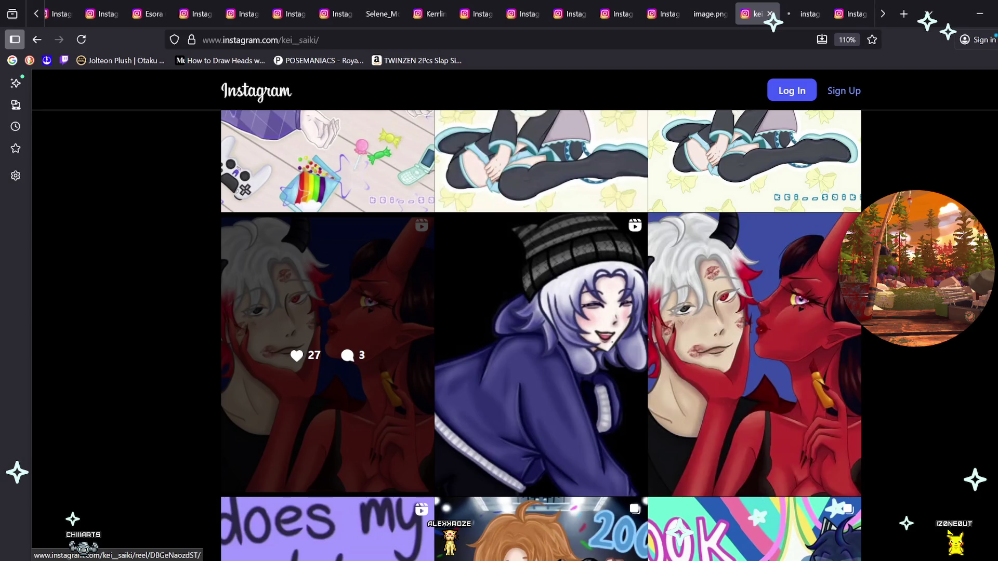
{"action": "middle_click", "coordinate": [328, 353]}
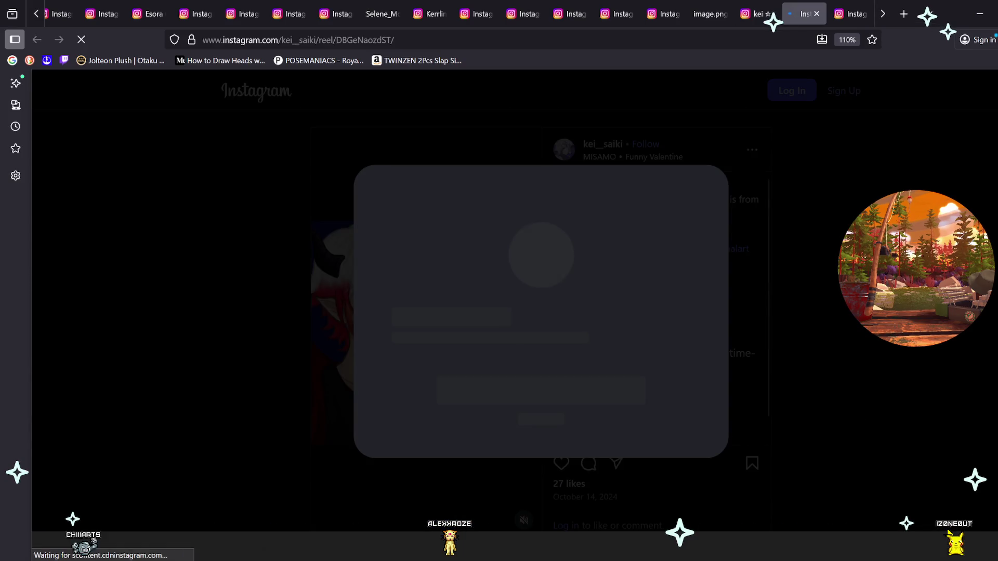
{"action": "key", "text": "Escape"}
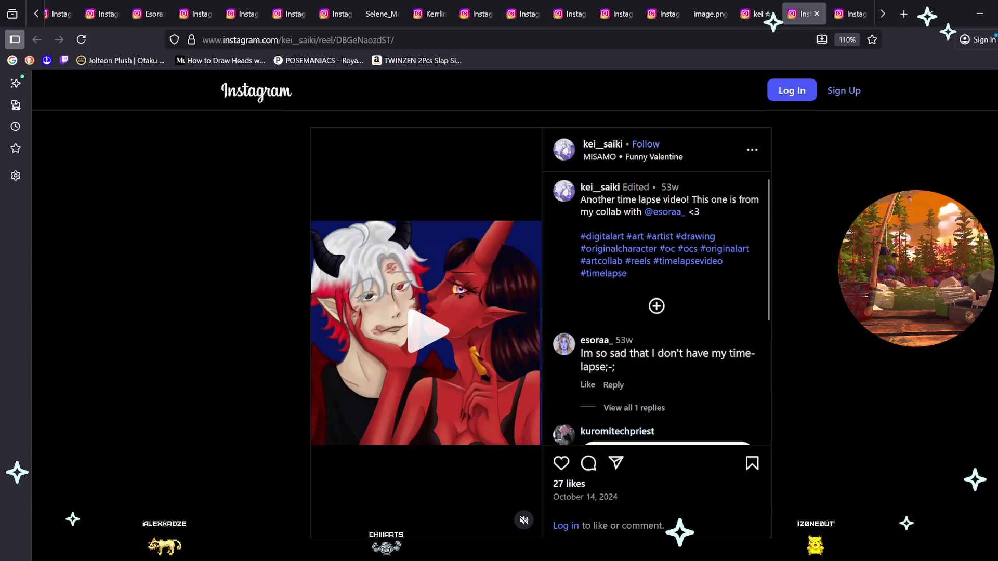
{"action": "left_click", "coordinate": [81, 40]}
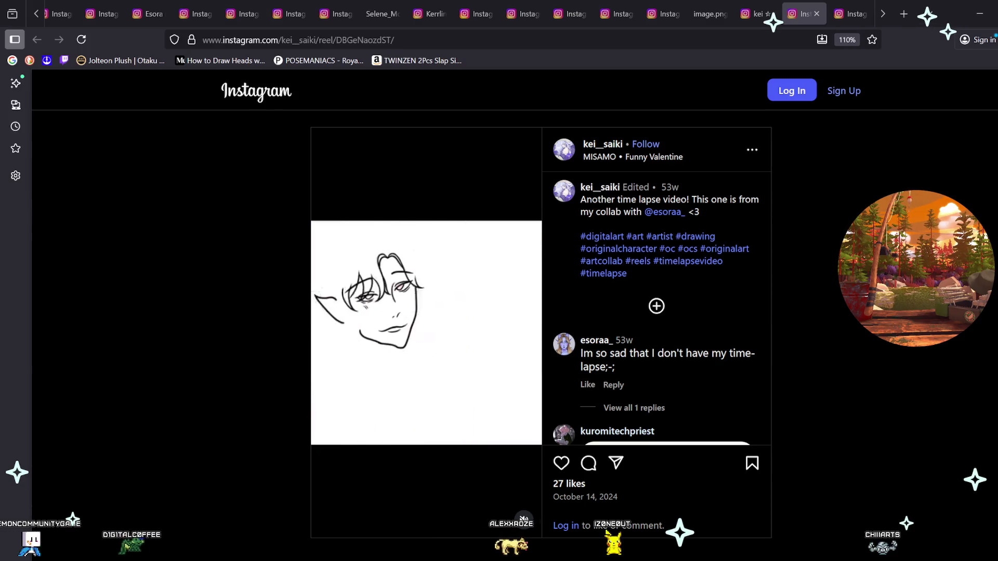
Step: Open the Discord-hosted PNG of the purple-and-black-haired character in a new tab
{"action": "key", "text": "ctrl+t"}
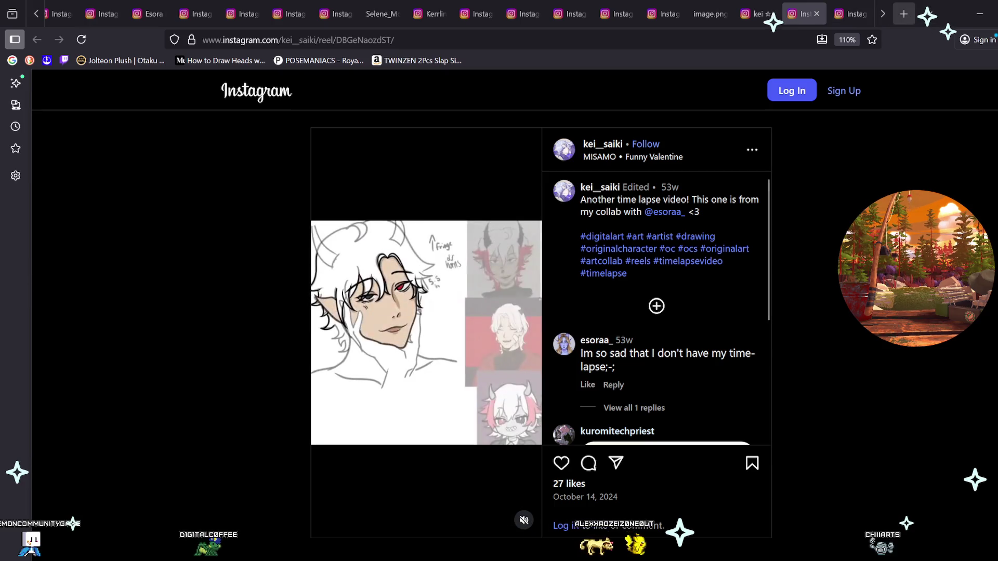
{"action": "key", "text": "ctrl+v"}
{"action": "key", "text": "Return"}
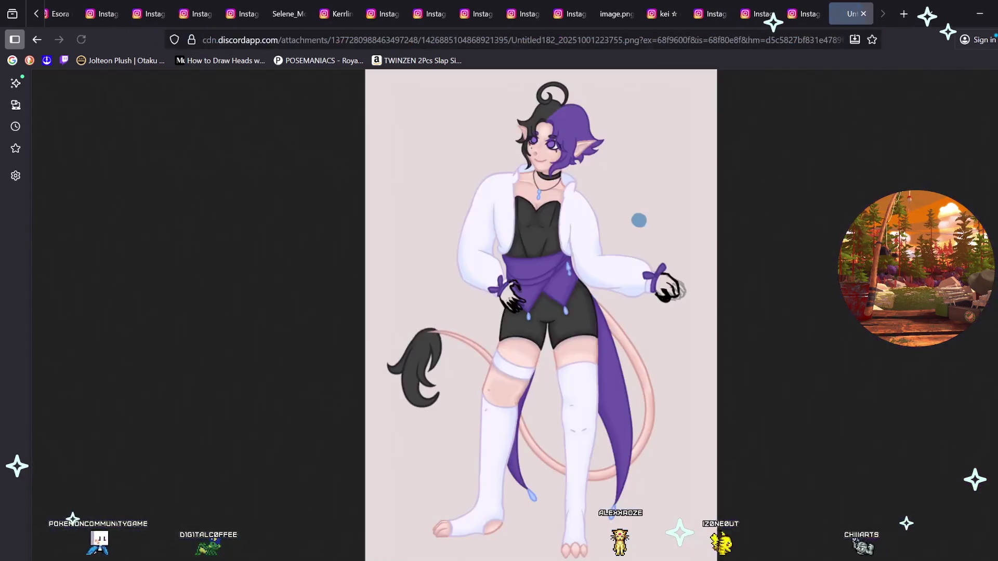